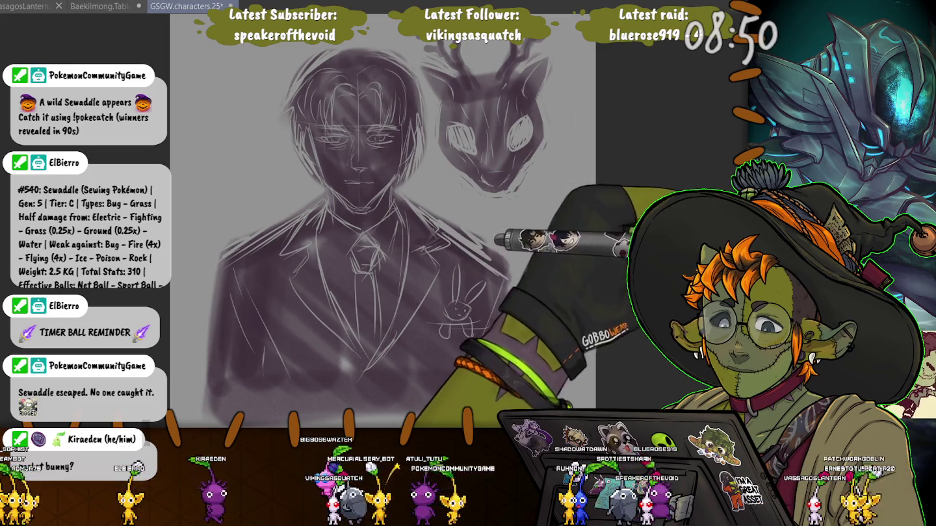
Step: Undo the old purple shading, then block the hair, jacket and shoulders in dark purple with a larger brush
{"action": "key", "text": "ctrl+z"}
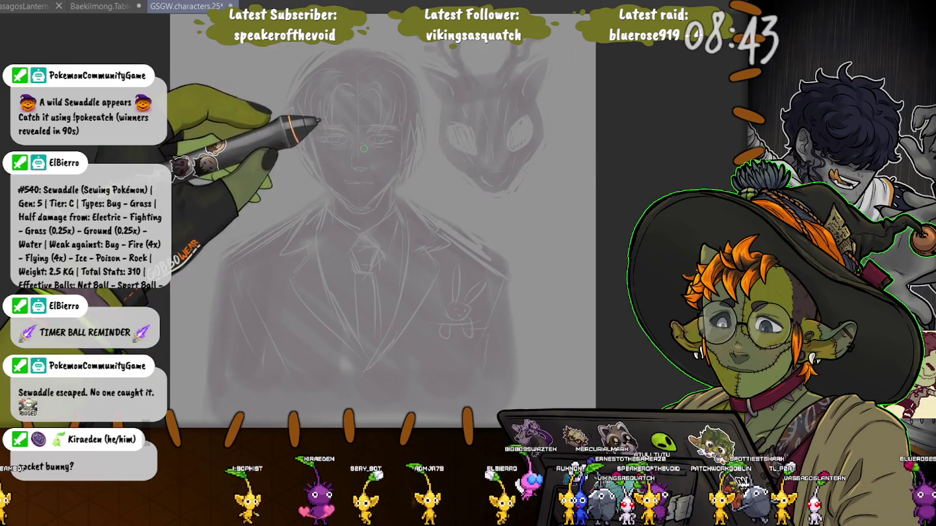
{"action": "key", "text": "bracketright"}
{"action": "key", "text": "bracketright"}
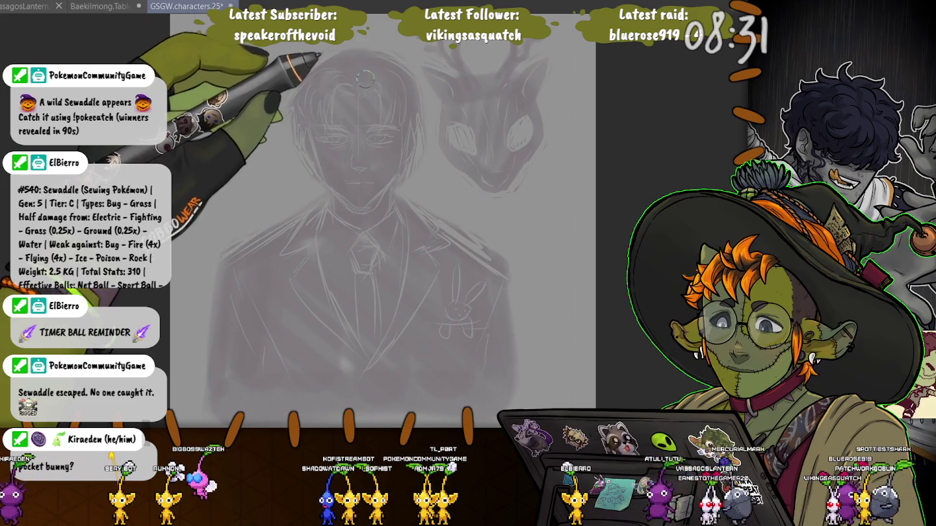
{"action": "mouse_move", "coordinate": [365, 81]}
{"action": "left_mouse_down"}
{"action": "mouse_move", "coordinate": [377, 119]}
{"action": "mouse_move", "coordinate": [344, 78]}
{"action": "mouse_move", "coordinate": [324, 108]}
{"action": "mouse_move", "coordinate": [371, 193]}
{"action": "mouse_move", "coordinate": [374, 242]}
{"action": "mouse_move", "coordinate": [365, 208]}
{"action": "mouse_move", "coordinate": [227, 364]}
{"action": "left_mouse_up"}
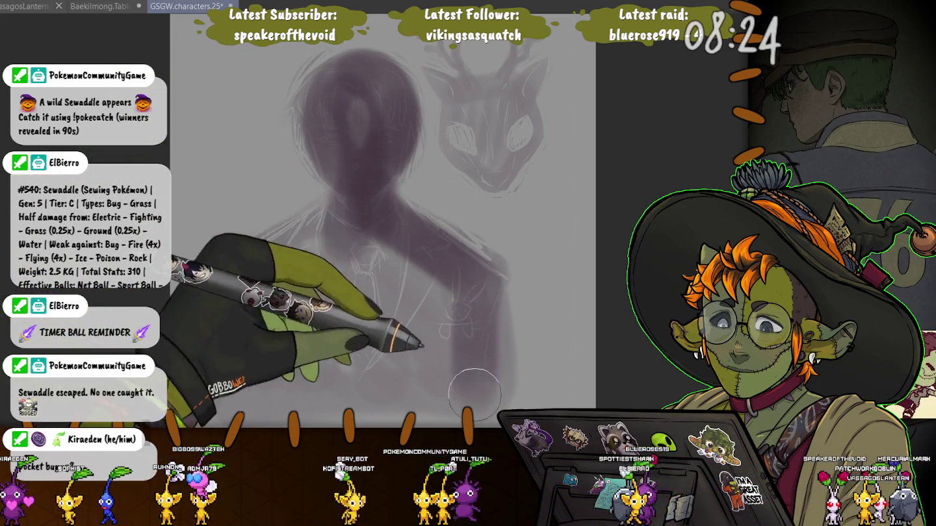
{"action": "left_click_drag", "start_coordinate": [227, 267], "coordinate": [468, 377]}
{"action": "mouse_move", "coordinate": [306, 195]}
{"action": "left_mouse_down"}
{"action": "mouse_move", "coordinate": [332, 226]}
{"action": "mouse_move", "coordinate": [254, 376]}
{"action": "mouse_move", "coordinate": [455, 310]}
{"action": "mouse_move", "coordinate": [447, 384]}
{"action": "left_mouse_up"}
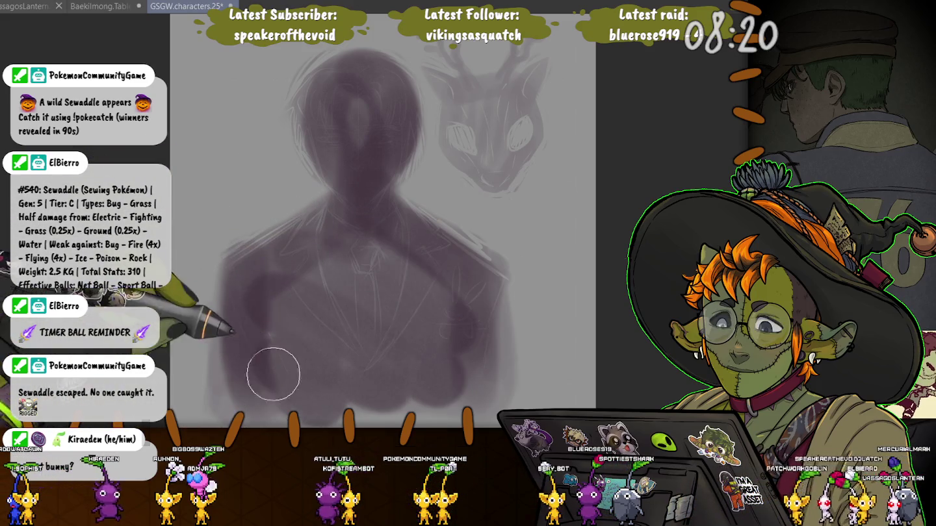
{"action": "left_click", "coordinate": [100, 6]}
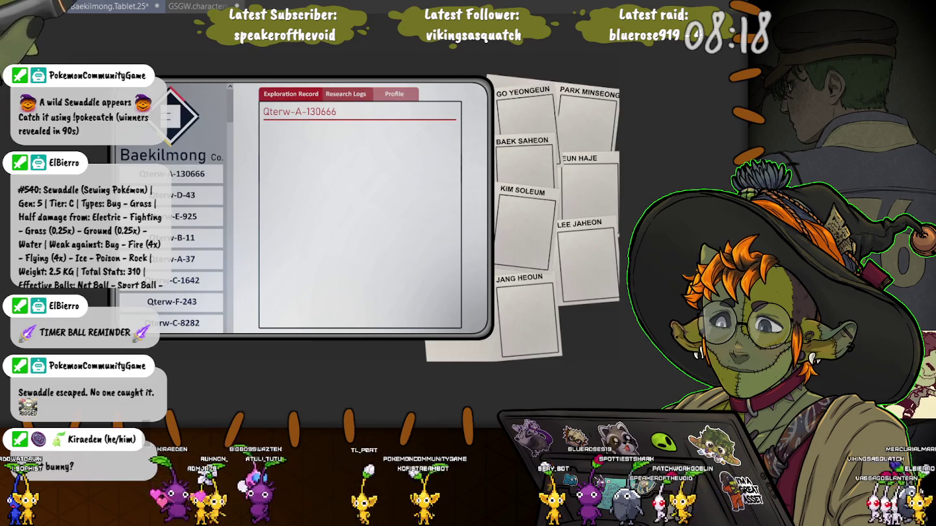
Step: Go back from the Baekilmong.Tablet document to the GSGW.characters painting
{"action": "left_click", "coordinate": [195, 6]}
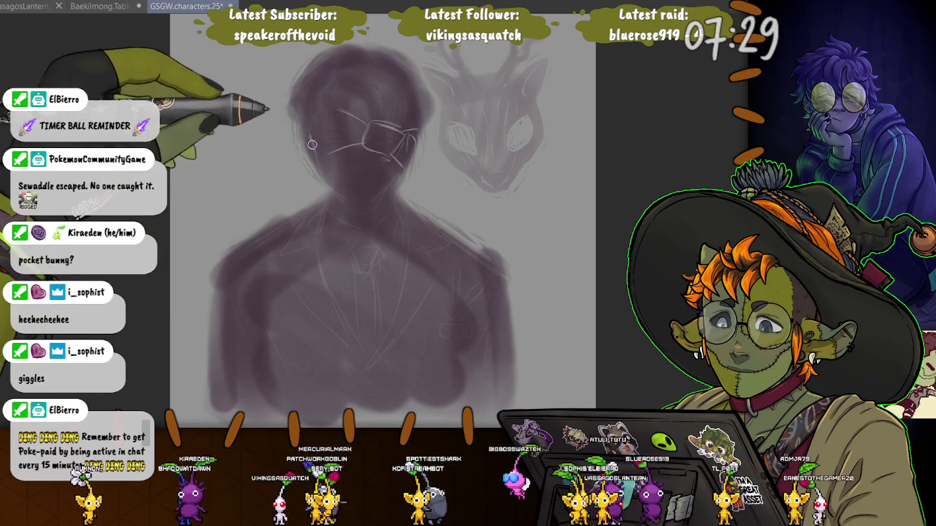
Step: Draw fine light lines for the left face edge, the eye behind the left lens, and a curved hair strand
{"action": "left_click_drag", "start_coordinate": [311, 135], "coordinate": [318, 164]}
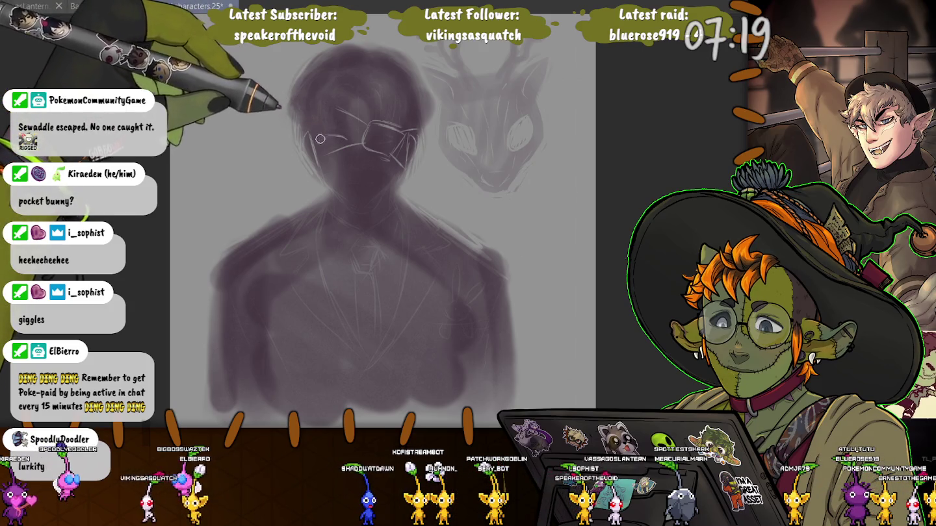
{"action": "left_click_drag", "start_coordinate": [326, 141], "coordinate": [351, 143]}
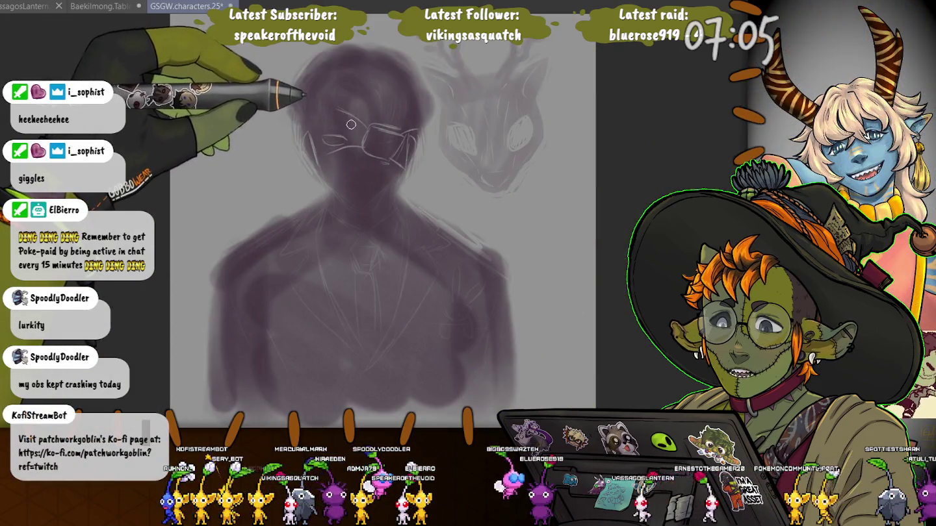
{"action": "key", "text": "bracketleft"}
{"action": "key", "text": "bracketleft"}
{"action": "key", "text": "bracketleft"}
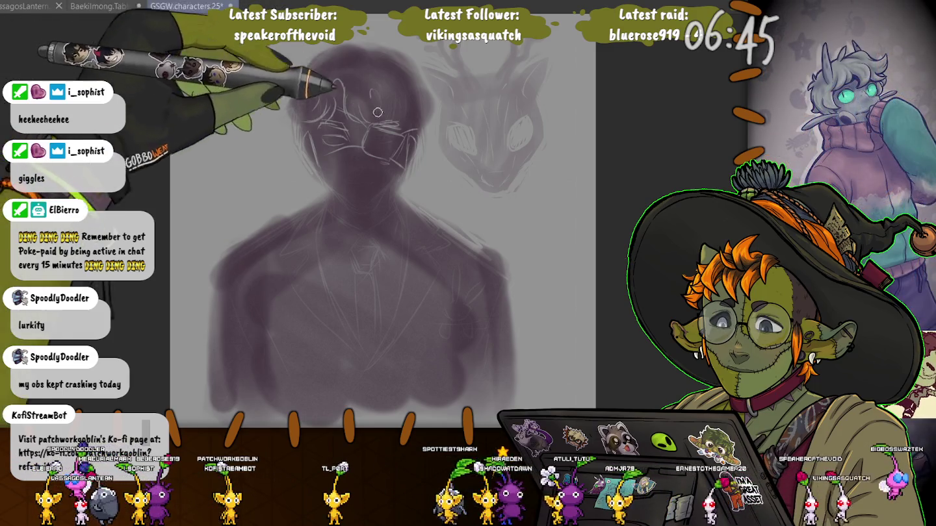
{"action": "left_click_drag", "start_coordinate": [382, 91], "coordinate": [390, 120]}
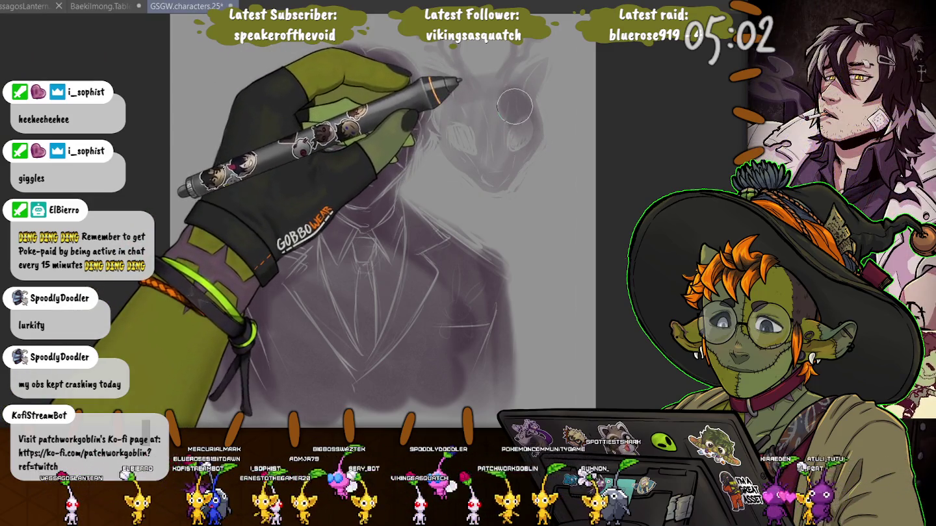
Step: Paint the antler area dark purple and outline an oval eye on the creature head
{"action": "mouse_move", "coordinate": [515, 113]}
{"action": "left_mouse_down"}
{"action": "mouse_move", "coordinate": [473, 96]}
{"action": "mouse_move", "coordinate": [559, 147]}
{"action": "left_mouse_up"}
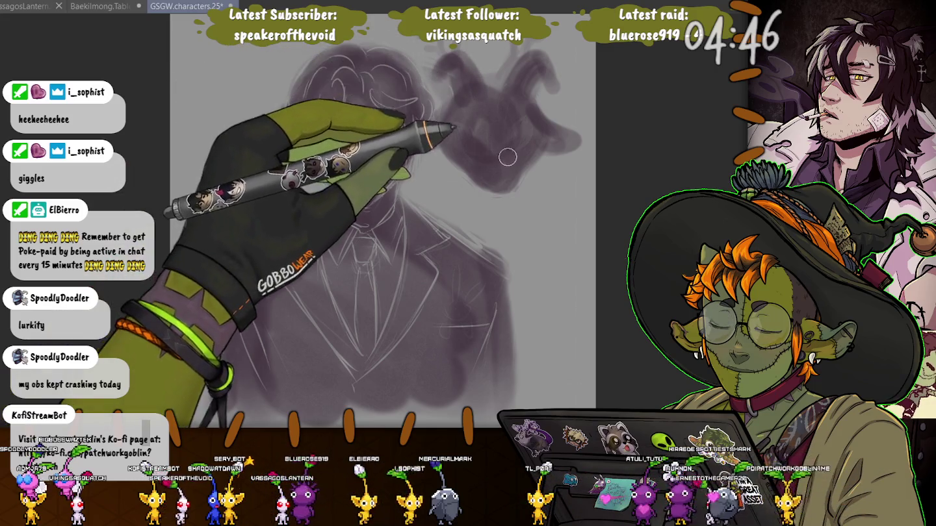
{"action": "mouse_move", "coordinate": [528, 126]}
{"action": "left_mouse_down"}
{"action": "mouse_move", "coordinate": [528, 137]}
{"action": "mouse_move", "coordinate": [514, 139]}
{"action": "left_mouse_up"}
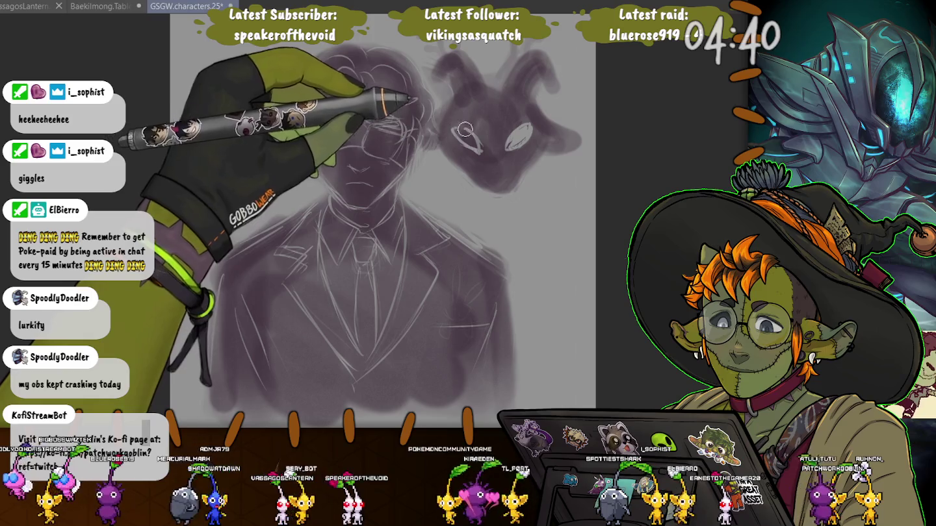
{"action": "left_click_drag", "start_coordinate": [464, 129], "coordinate": [471, 137]}
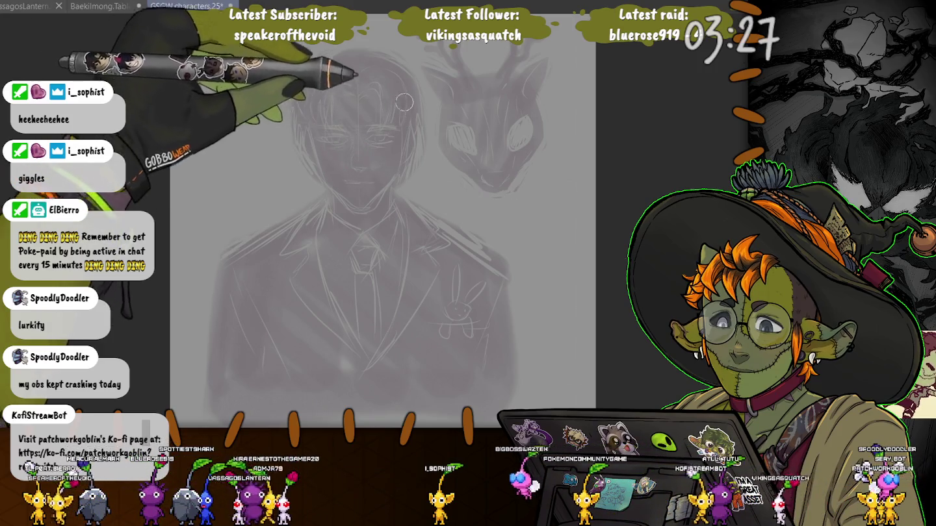
Step: Paint both sides and the top of the man's head dark purple down to the chin
{"action": "left_click_drag", "start_coordinate": [411, 97], "coordinate": [381, 196]}
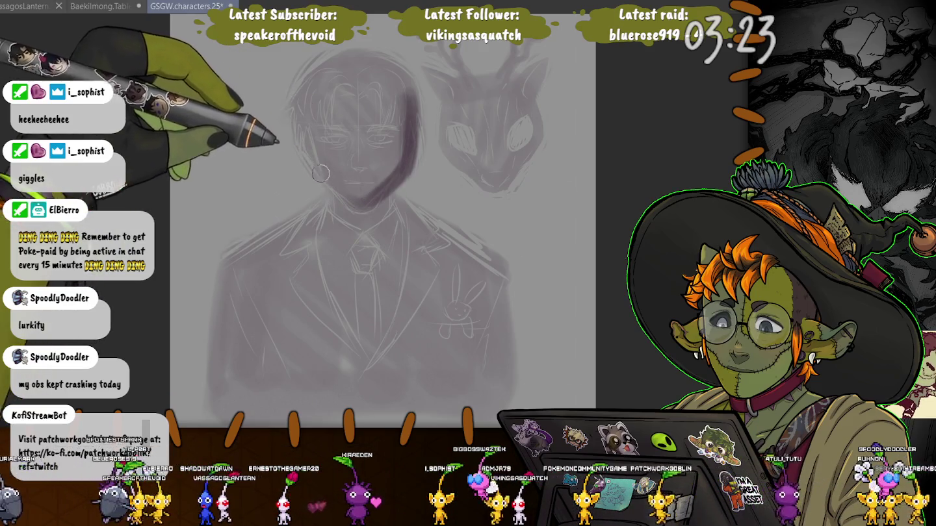
{"action": "left_click_drag", "start_coordinate": [328, 177], "coordinate": [317, 88]}
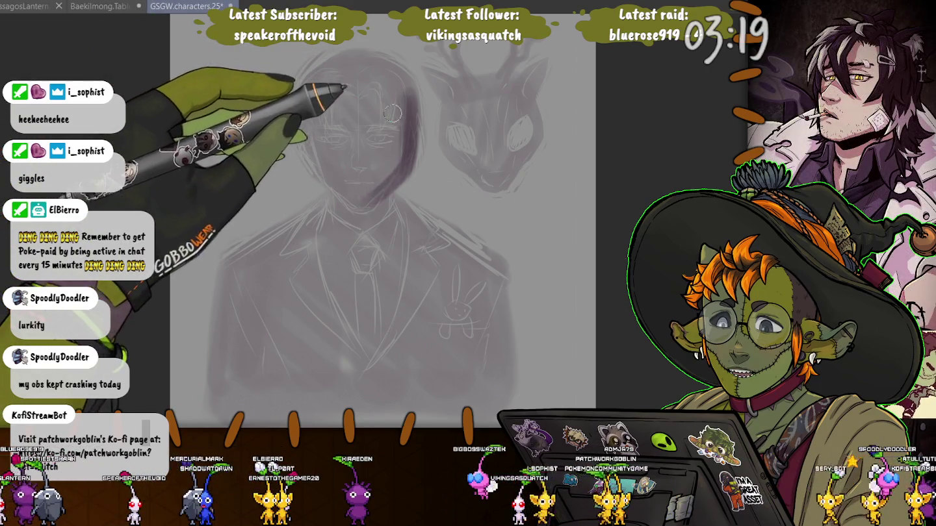
{"action": "left_click_drag", "start_coordinate": [406, 126], "coordinate": [389, 187]}
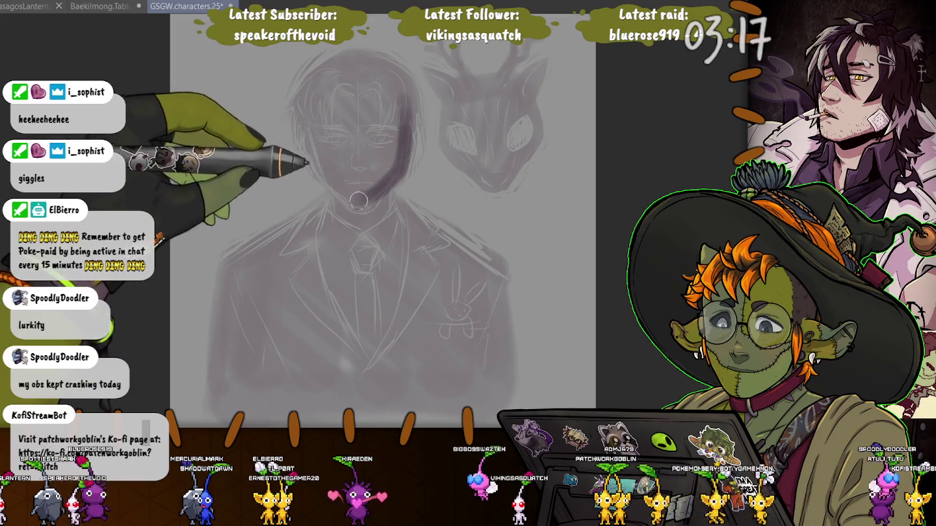
{"action": "mouse_move", "coordinate": [318, 166]}
{"action": "left_mouse_down"}
{"action": "mouse_move", "coordinate": [403, 91]}
{"action": "mouse_move", "coordinate": [368, 143]}
{"action": "mouse_move", "coordinate": [342, 103]}
{"action": "left_mouse_up"}
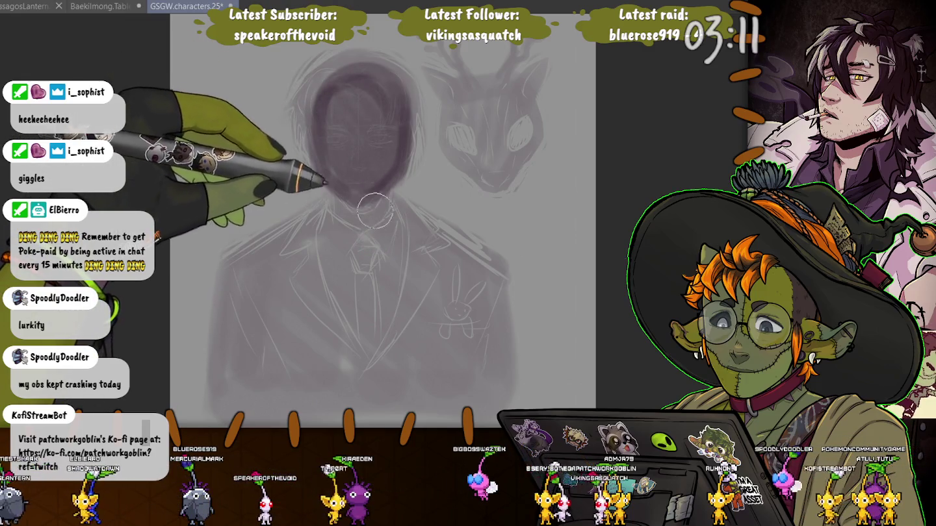
Step: Fill the shoulders, arms and torso with dark purple, redoing the first shoulder strokes
{"action": "left_click_drag", "start_coordinate": [354, 205], "coordinate": [500, 373]}
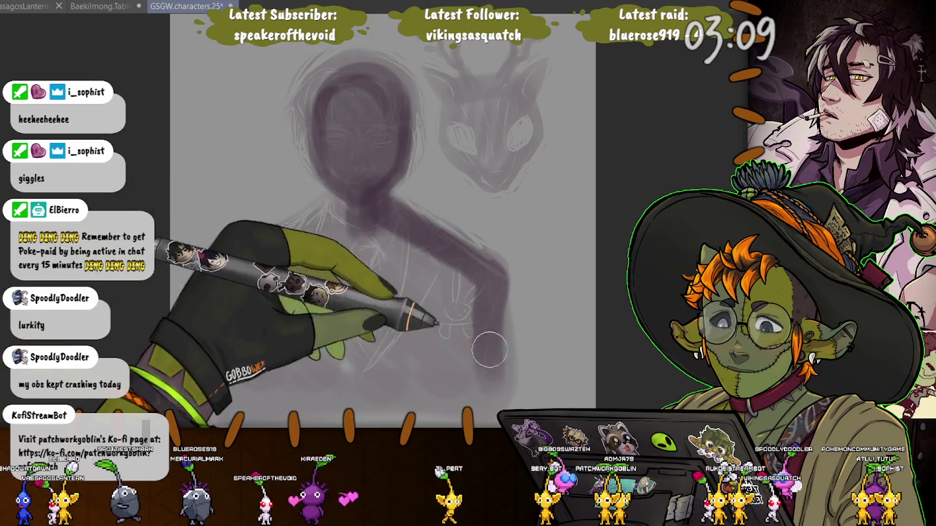
{"action": "left_click_drag", "start_coordinate": [347, 214], "coordinate": [258, 291]}
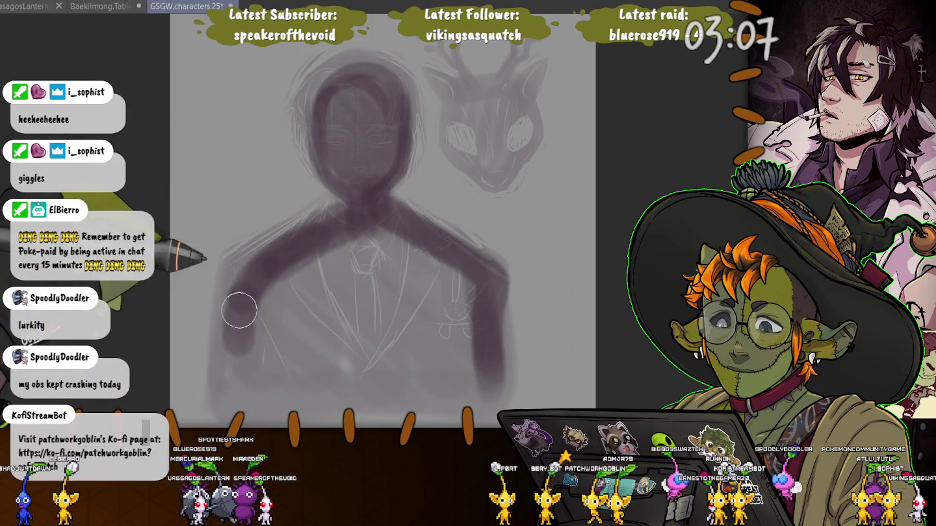
{"action": "key", "text": "ctrl+z"}
{"action": "key", "text": "ctrl+z"}
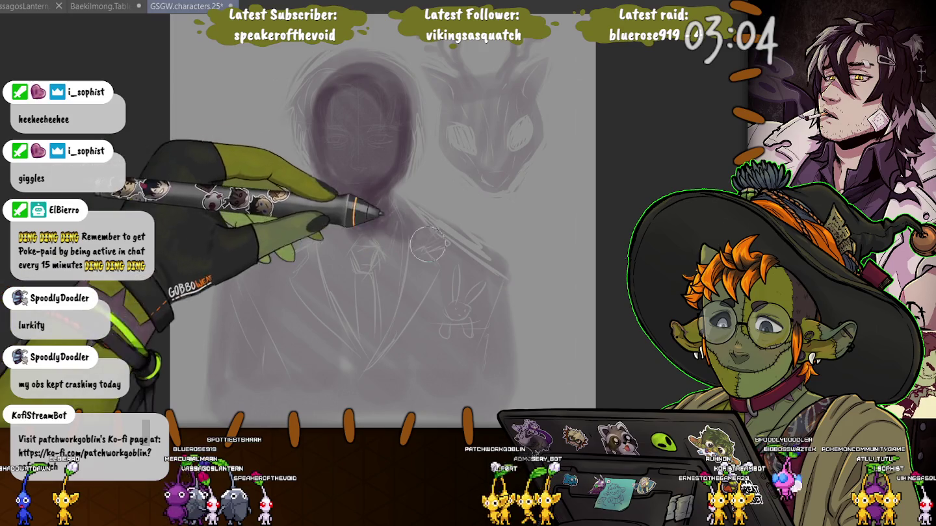
{"action": "left_click_drag", "start_coordinate": [417, 232], "coordinate": [484, 292]}
{"action": "mouse_move", "coordinate": [358, 206]}
{"action": "left_mouse_down"}
{"action": "mouse_move", "coordinate": [261, 287]}
{"action": "mouse_move", "coordinate": [253, 273]}
{"action": "left_mouse_up"}
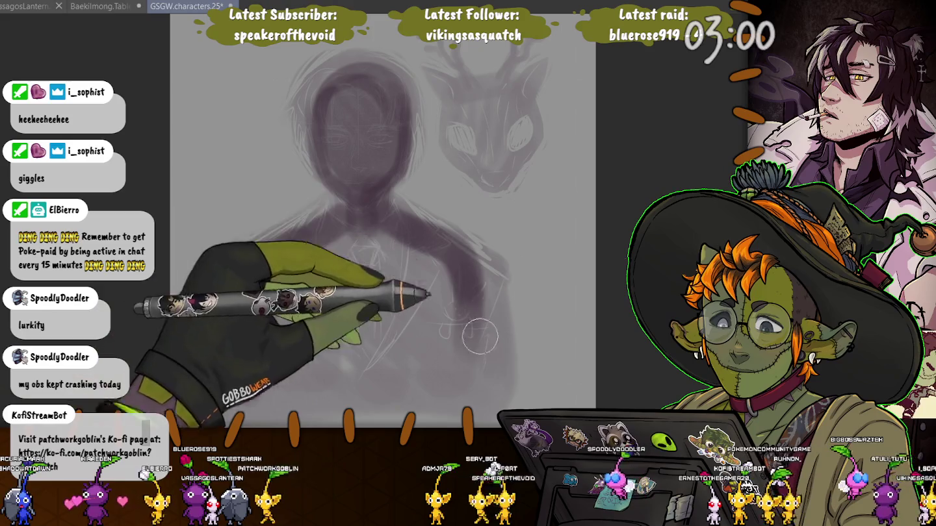
{"action": "mouse_move", "coordinate": [478, 391]}
{"action": "left_mouse_down"}
{"action": "mouse_move", "coordinate": [447, 307]}
{"action": "mouse_move", "coordinate": [354, 218]}
{"action": "left_mouse_up"}
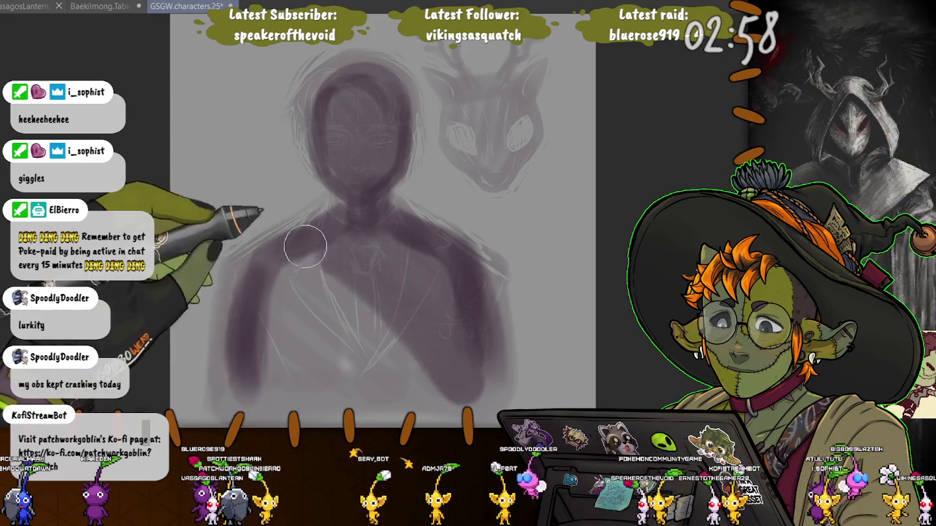
{"action": "mouse_move", "coordinate": [307, 244]}
{"action": "left_mouse_down"}
{"action": "mouse_move", "coordinate": [309, 301]}
{"action": "mouse_move", "coordinate": [283, 383]}
{"action": "mouse_move", "coordinate": [305, 275]}
{"action": "left_mouse_up"}
Step: Free-transform the purple figure silhouette to move it slightly down
{"action": "key", "text": "ctrl+t"}
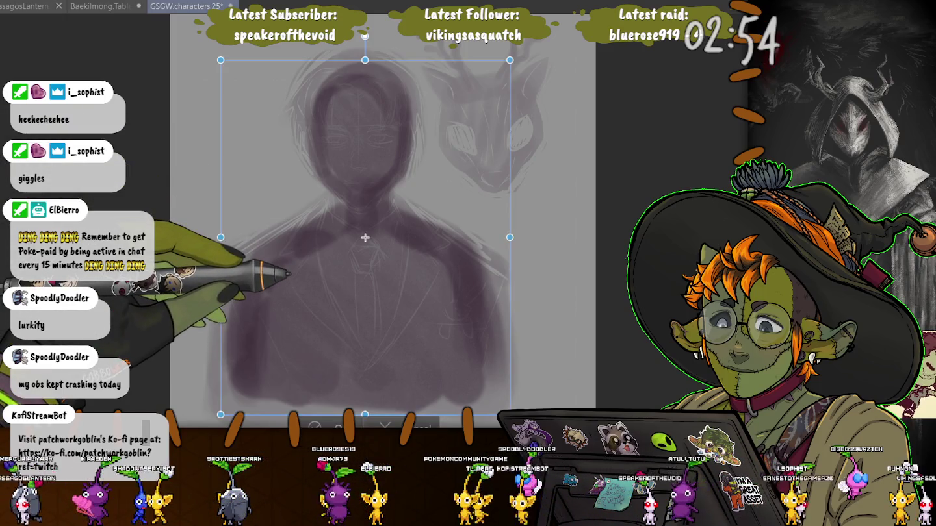
{"action": "left_click_drag", "start_coordinate": [366, 238], "coordinate": [366, 253]}
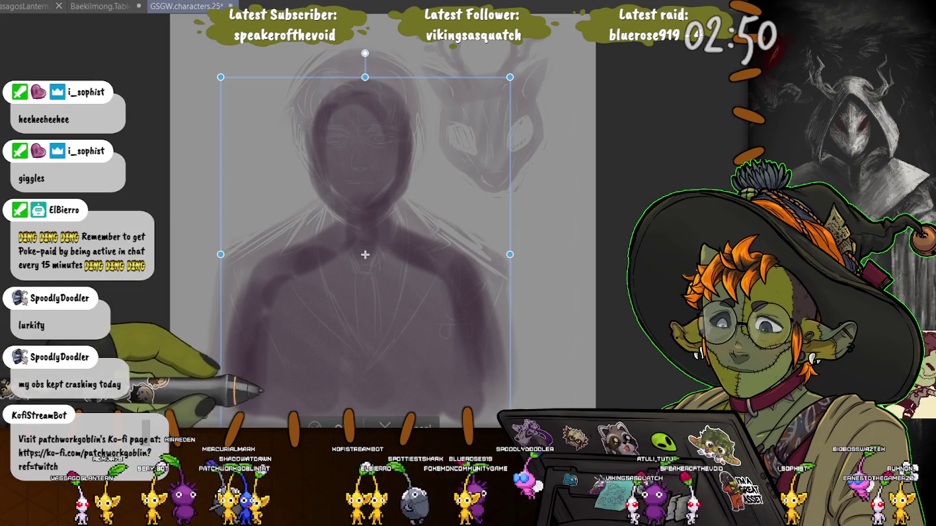
{"action": "key", "text": "Return"}
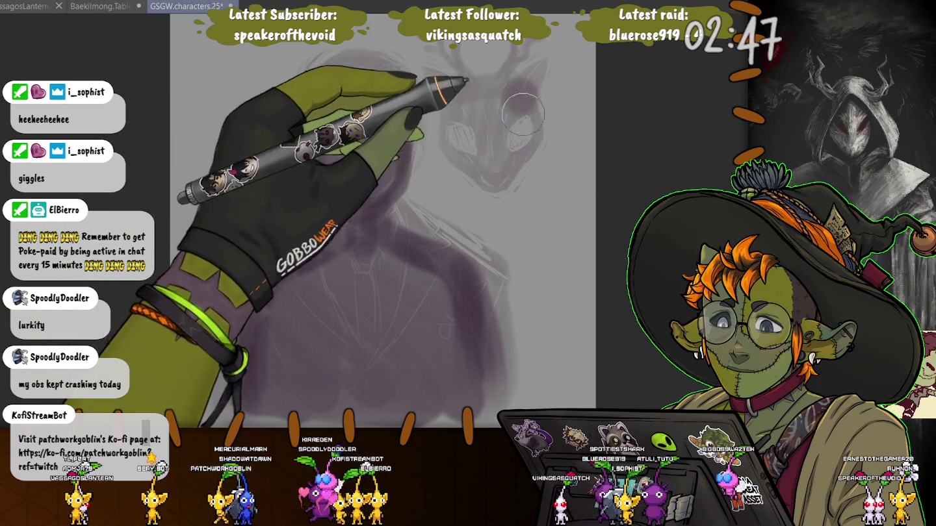
Step: Fill the creature head in dark purple and add pointed ears at its top left
{"action": "mouse_move", "coordinate": [524, 115]}
{"action": "left_mouse_down"}
{"action": "mouse_move", "coordinate": [520, 149]}
{"action": "mouse_move", "coordinate": [468, 162]}
{"action": "mouse_move", "coordinate": [461, 117]}
{"action": "mouse_move", "coordinate": [495, 131]}
{"action": "left_mouse_up"}
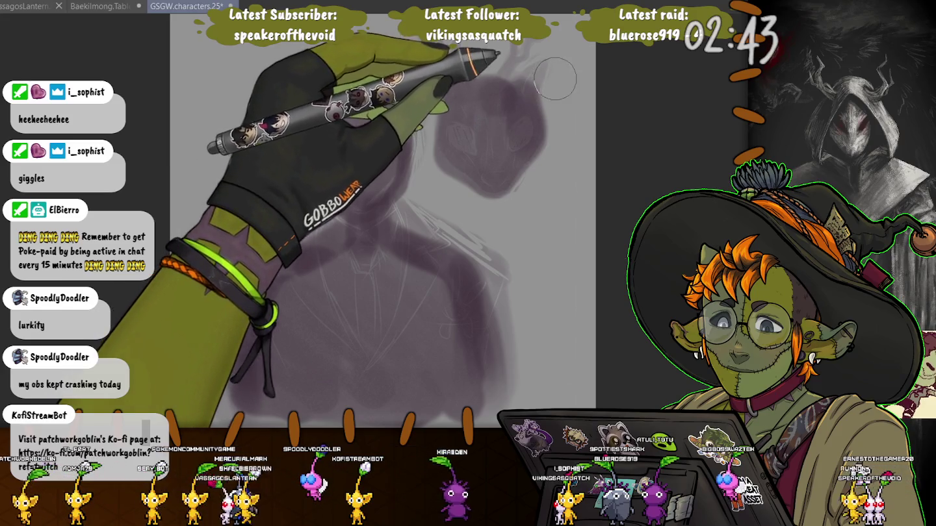
{"action": "left_click_drag", "start_coordinate": [555, 79], "coordinate": [559, 130]}
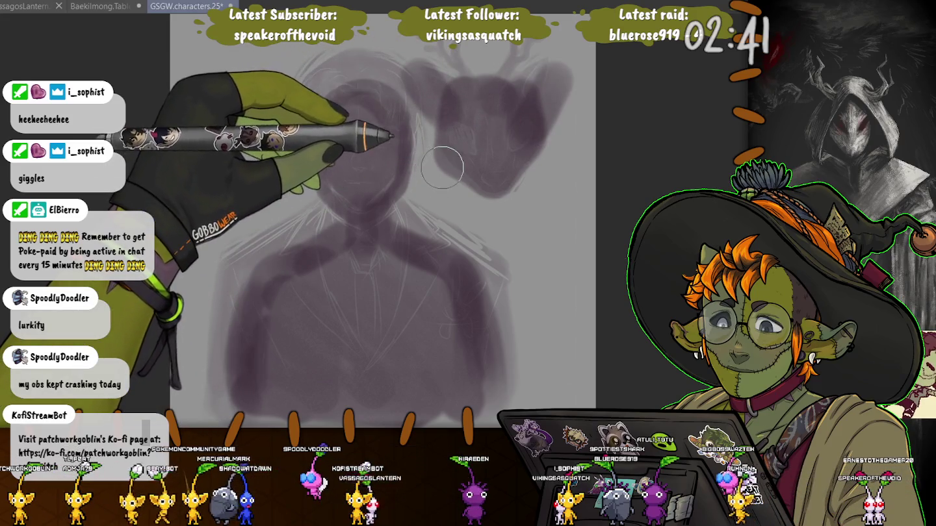
{"action": "key", "text": "ctrl+z"}
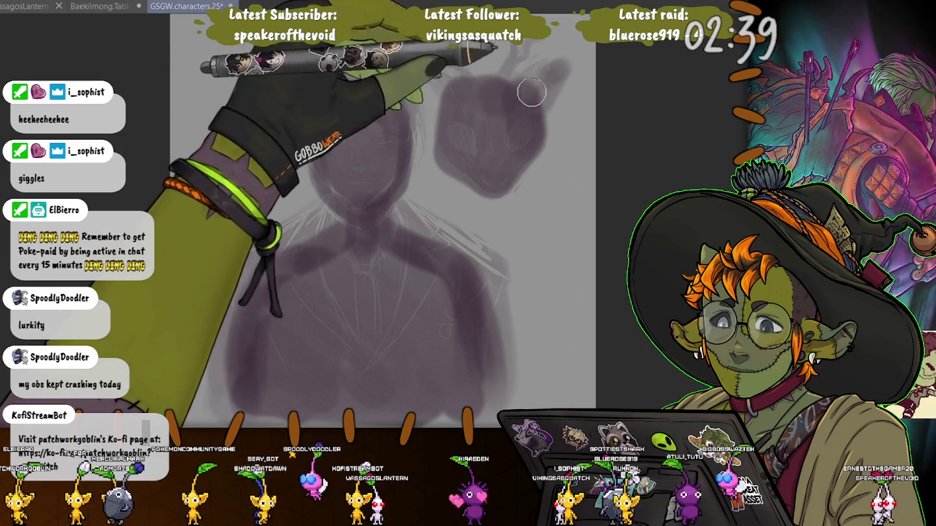
{"action": "left_click_drag", "start_coordinate": [429, 81], "coordinate": [447, 94]}
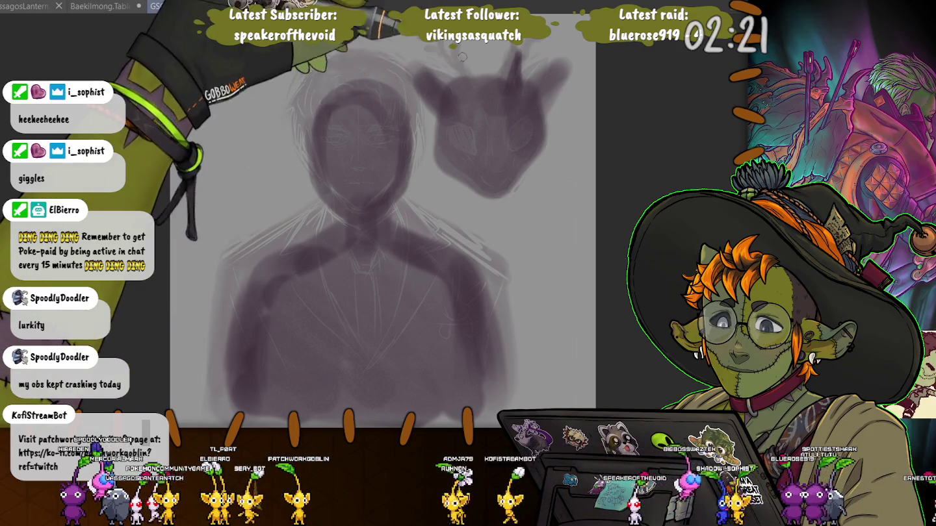
{"action": "left_click_drag", "start_coordinate": [459, 89], "coordinate": [462, 55]}
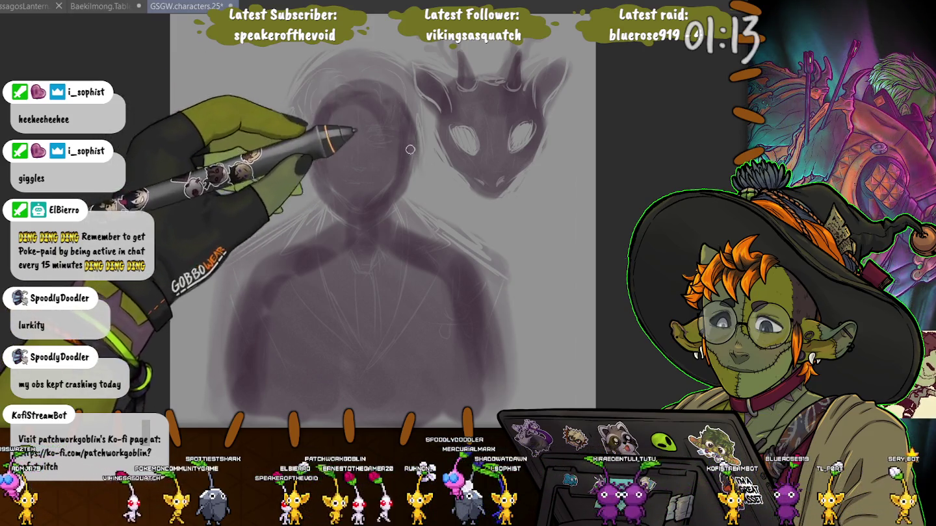
Step: Lighten the dark fill on the right side of the man's head to reveal the sketch lines
{"action": "left_click_drag", "start_coordinate": [408, 159], "coordinate": [380, 199]}
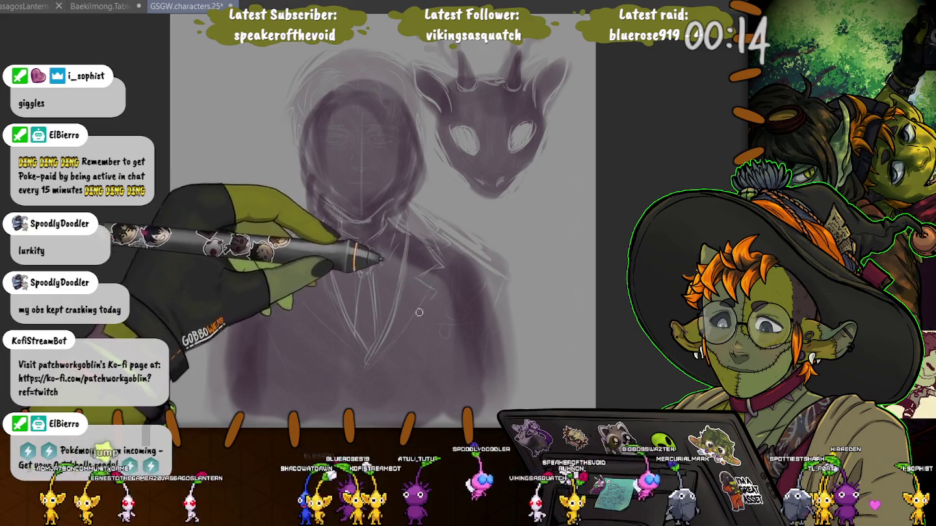
Step: Strengthen the jacket's lapel lines and lighten the jacket's left side
{"action": "left_click_drag", "start_coordinate": [418, 278], "coordinate": [371, 360]}
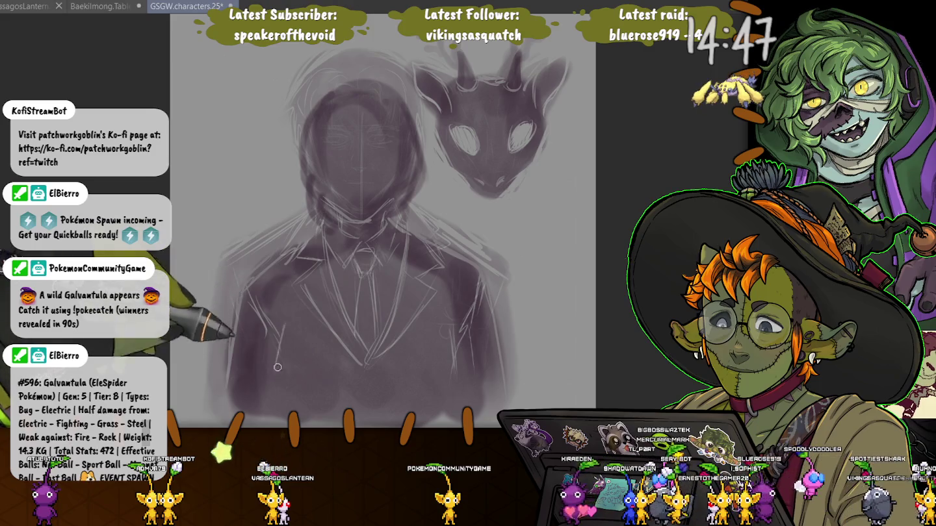
{"action": "mouse_move", "coordinate": [268, 351]}
{"action": "left_mouse_down"}
{"action": "mouse_move", "coordinate": [288, 312]}
{"action": "mouse_move", "coordinate": [313, 355]}
{"action": "mouse_move", "coordinate": [365, 359]}
{"action": "mouse_move", "coordinate": [423, 383]}
{"action": "left_mouse_up"}
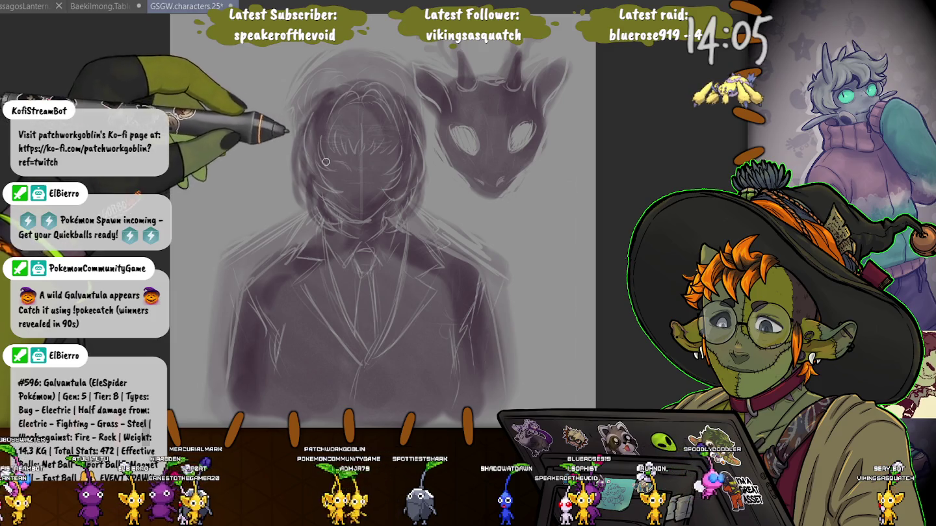
Step: Remove the dark halo around the head and shoulders, then add a light stroke on the face
{"action": "key", "text": "ctrl+z"}
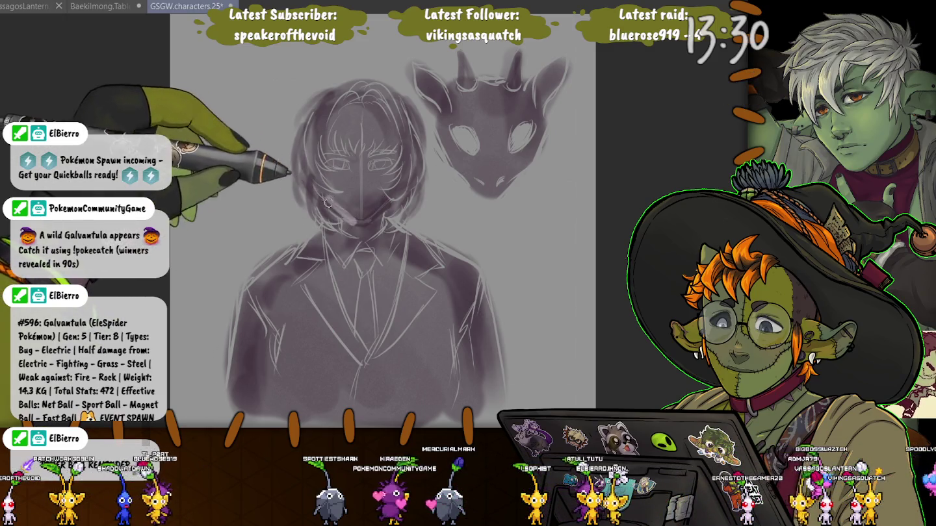
{"action": "left_click_drag", "start_coordinate": [354, 223], "coordinate": [338, 207]}
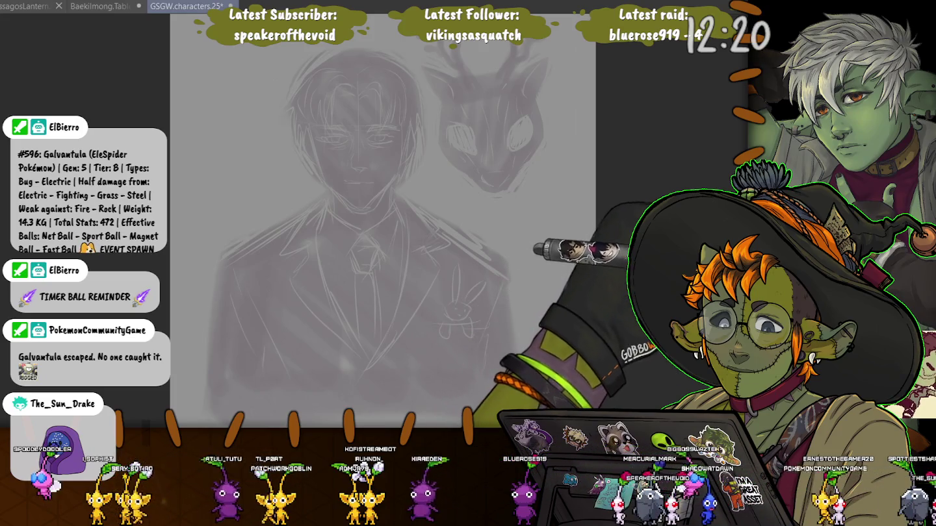
Step: Glance at the tablet interface artwork document, then return to the character sketch
{"action": "key", "text": "ctrl+shift+Tab"}
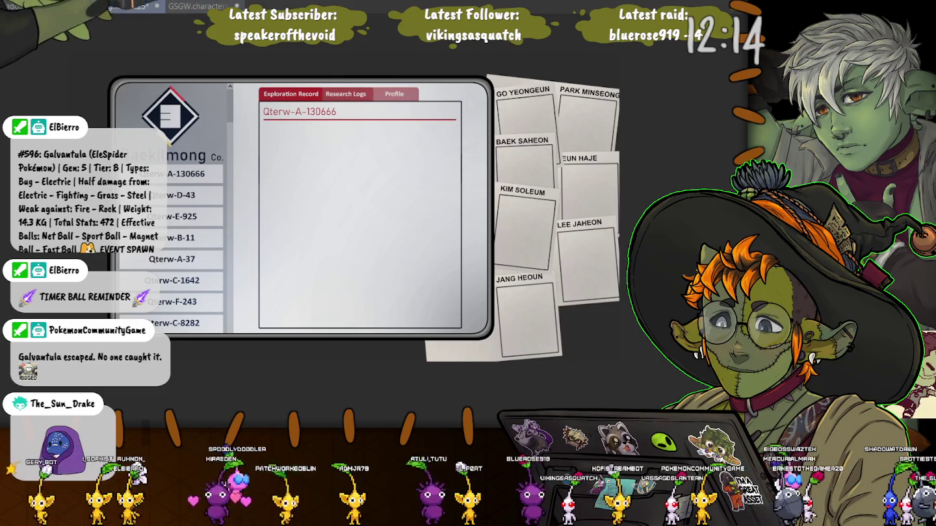
{"action": "key", "text": "ctrl+Tab"}
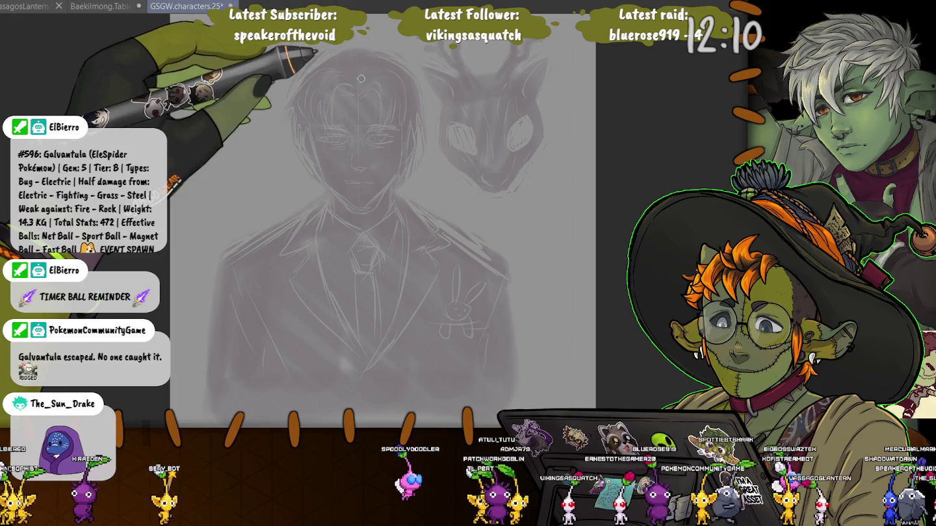
Step: With a much larger brush, repaint dark purple over the head, shoulders, arm and torso
{"action": "key", "text": "bracketright"}
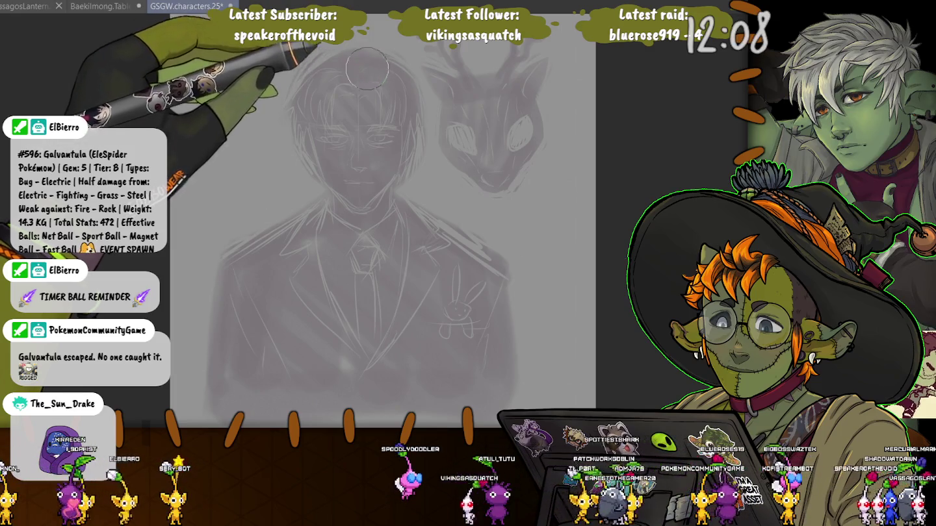
{"action": "left_click_drag", "start_coordinate": [360, 68], "coordinate": [390, 156]}
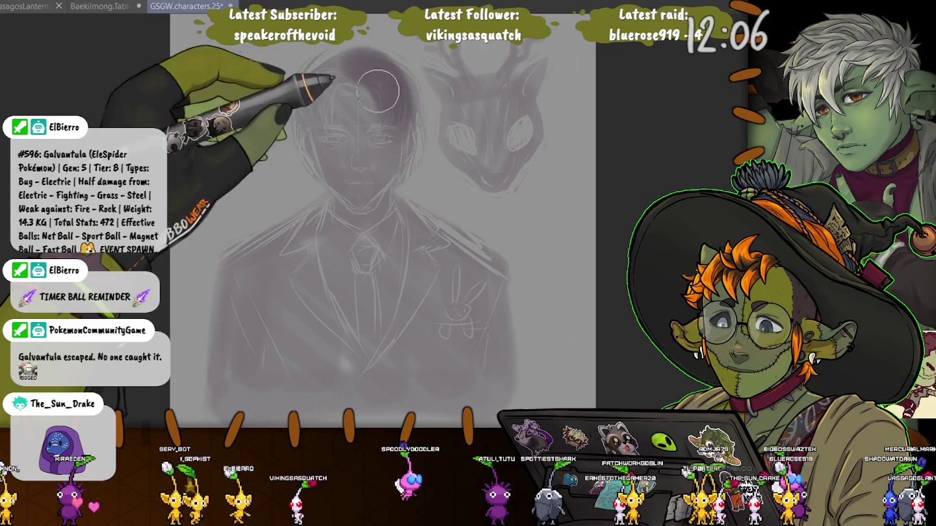
{"action": "left_click_drag", "start_coordinate": [361, 185], "coordinate": [355, 141]}
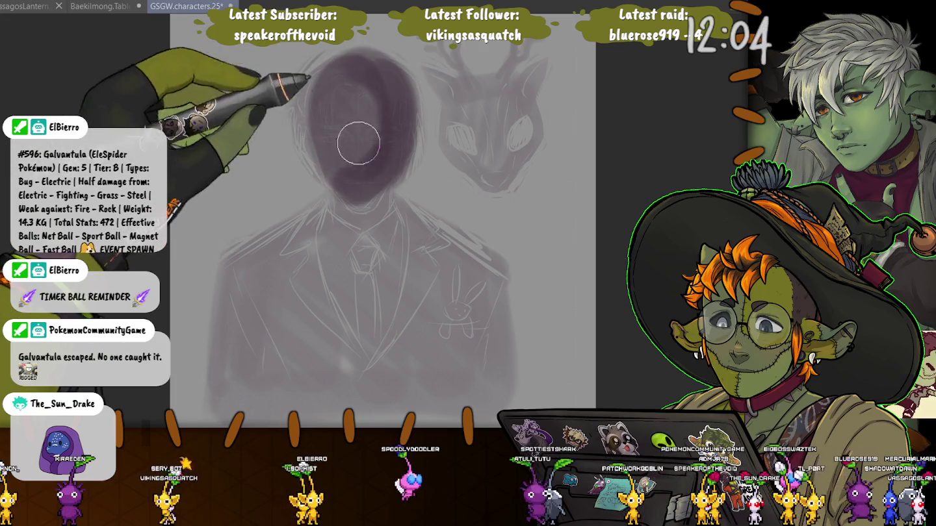
{"action": "left_click_drag", "start_coordinate": [377, 191], "coordinate": [512, 362]}
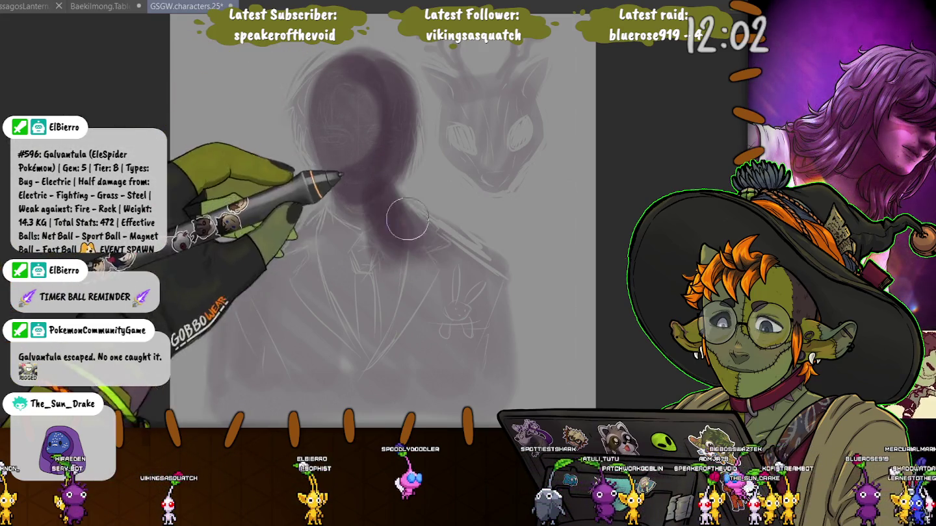
{"action": "mouse_move", "coordinate": [351, 195]}
{"action": "left_mouse_down"}
{"action": "mouse_move", "coordinate": [282, 199]}
{"action": "mouse_move", "coordinate": [261, 251]}
{"action": "mouse_move", "coordinate": [208, 303]}
{"action": "mouse_move", "coordinate": [207, 381]}
{"action": "left_mouse_up"}
{"action": "mouse_move", "coordinate": [228, 330]}
{"action": "left_mouse_down"}
{"action": "mouse_move", "coordinate": [418, 251]}
{"action": "mouse_move", "coordinate": [448, 330]}
{"action": "mouse_move", "coordinate": [342, 313]}
{"action": "mouse_move", "coordinate": [351, 372]}
{"action": "mouse_move", "coordinate": [472, 391]}
{"action": "mouse_move", "coordinate": [272, 328]}
{"action": "mouse_move", "coordinate": [345, 288]}
{"action": "mouse_move", "coordinate": [349, 243]}
{"action": "left_mouse_up"}
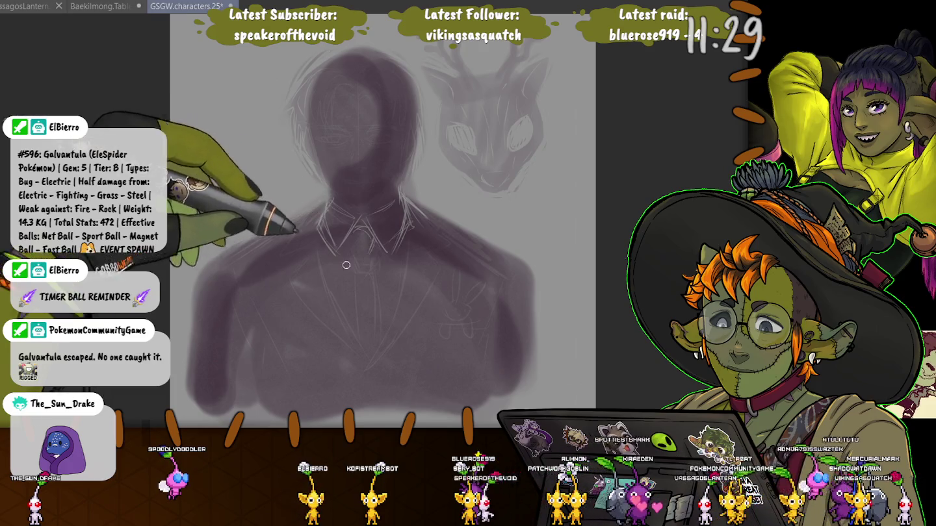
Step: Sketch the tie centre line, right shoulder, right torso edge and left lapel lines
{"action": "left_click_drag", "start_coordinate": [372, 295], "coordinate": [372, 272]}
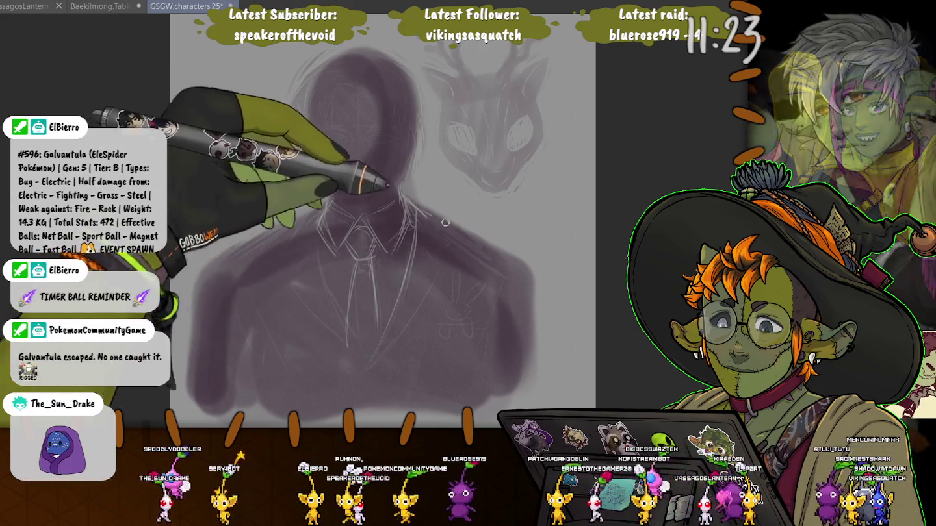
{"action": "left_click_drag", "start_coordinate": [446, 222], "coordinate": [490, 248]}
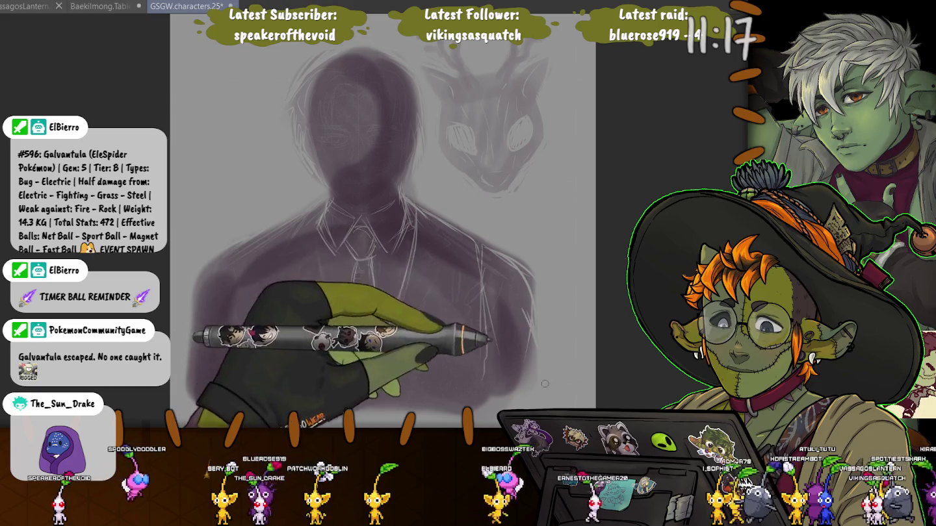
{"action": "left_click_drag", "start_coordinate": [544, 383], "coordinate": [531, 312]}
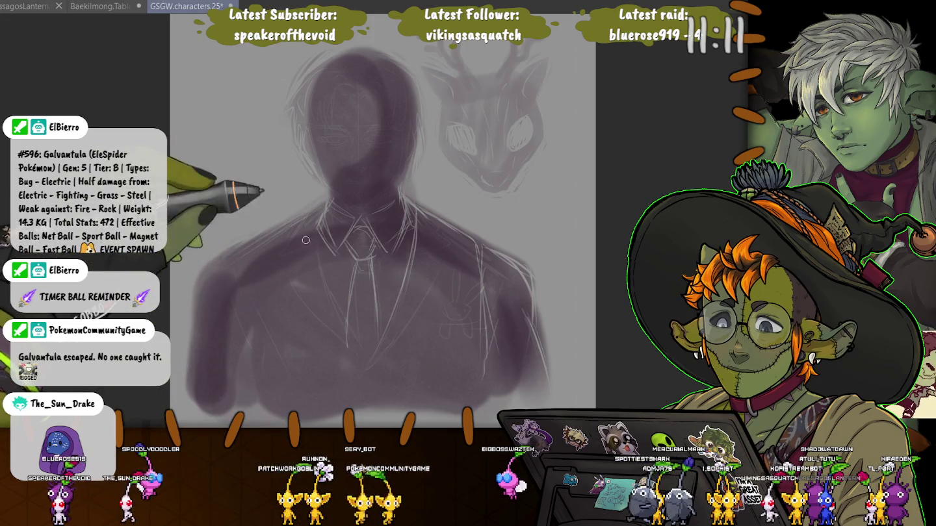
{"action": "left_click_drag", "start_coordinate": [306, 240], "coordinate": [289, 293]}
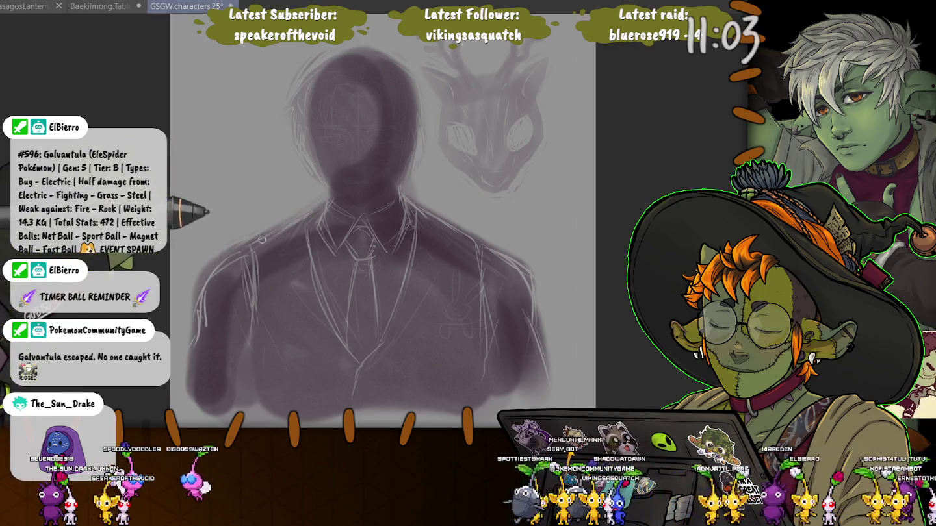
{"action": "key", "text": "bracketright"}
{"action": "key", "text": "bracketright"}
{"action": "key", "text": "bracketright"}
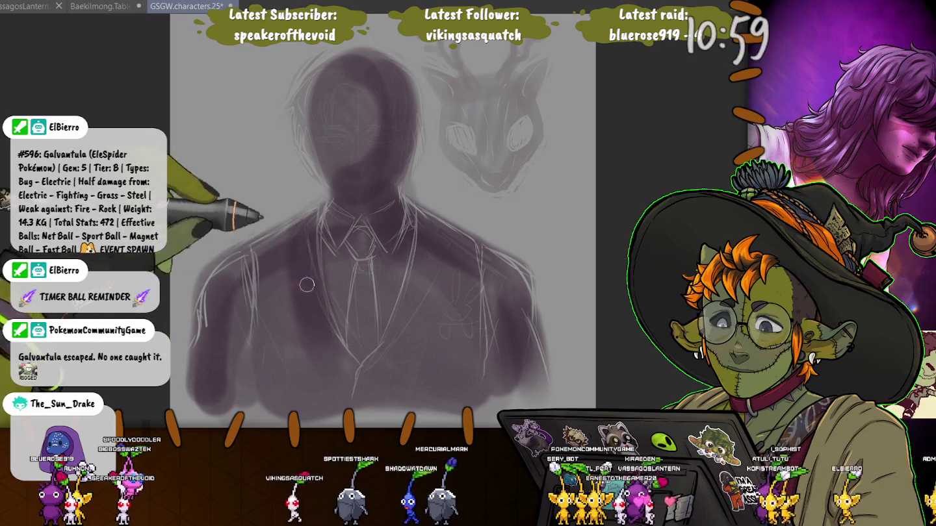
{"action": "key", "text": "bracketleft"}
{"action": "key", "text": "bracketleft"}
{"action": "key", "text": "bracketleft"}
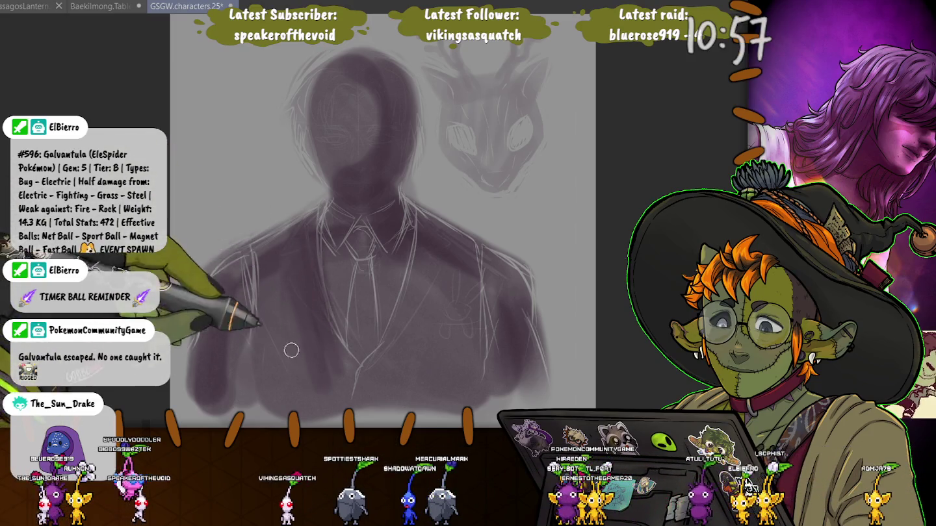
{"action": "key", "text": "bracketright"}
{"action": "key", "text": "bracketright"}
{"action": "key", "text": "bracketright"}
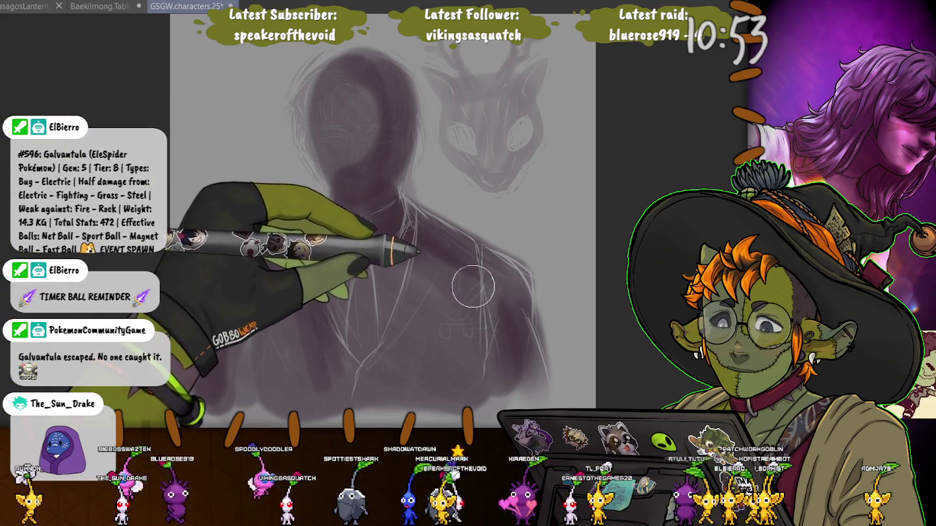
{"action": "key", "text": "bracketleft"}
{"action": "key", "text": "bracketleft"}
{"action": "key", "text": "bracketleft"}
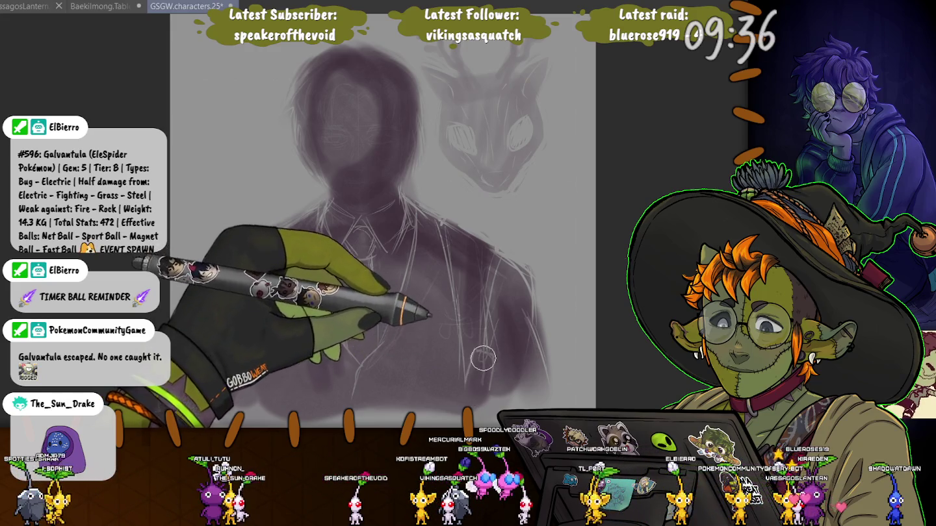
Step: Sketch pocket outlines on the jacket front and belt lines across the waist
{"action": "left_click_drag", "start_coordinate": [474, 350], "coordinate": [478, 380]}
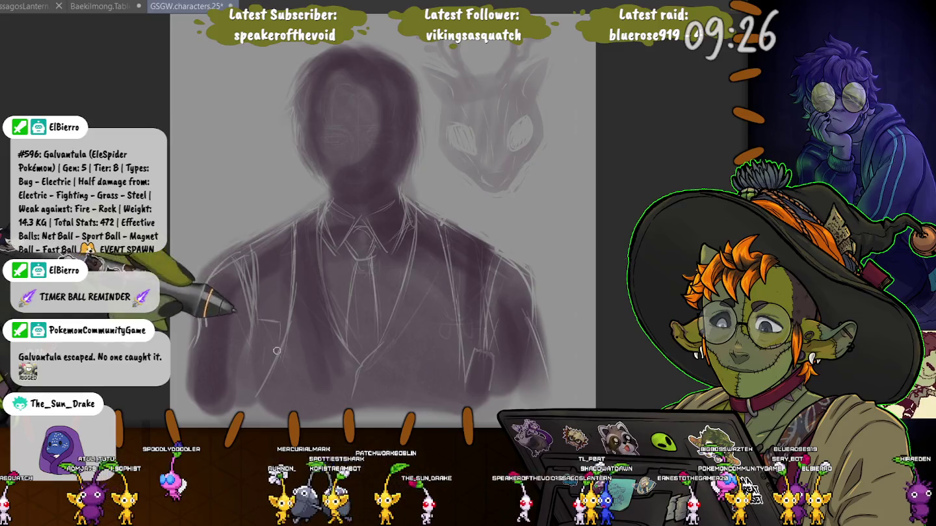
{"action": "mouse_move", "coordinate": [289, 254]}
{"action": "left_mouse_down"}
{"action": "mouse_move", "coordinate": [257, 319]}
{"action": "mouse_move", "coordinate": [265, 344]}
{"action": "left_mouse_up"}
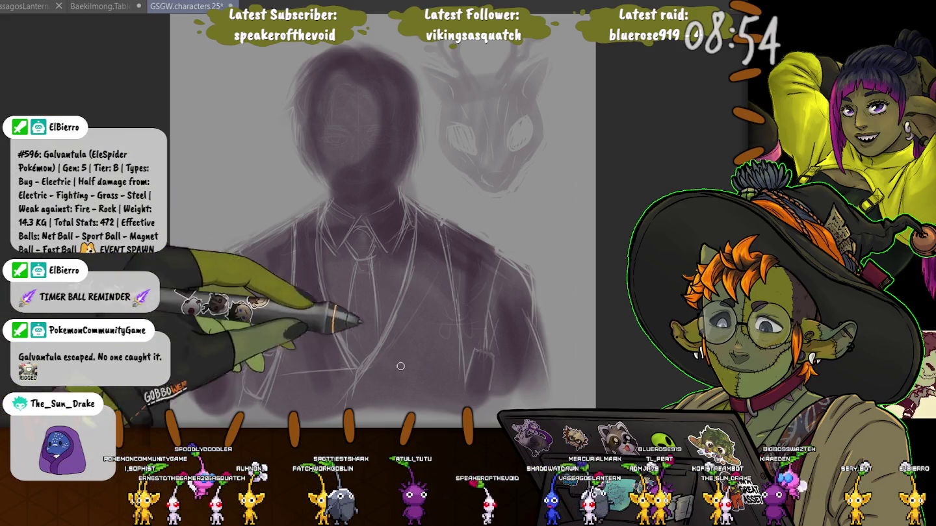
{"action": "left_click_drag", "start_coordinate": [401, 366], "coordinate": [285, 367]}
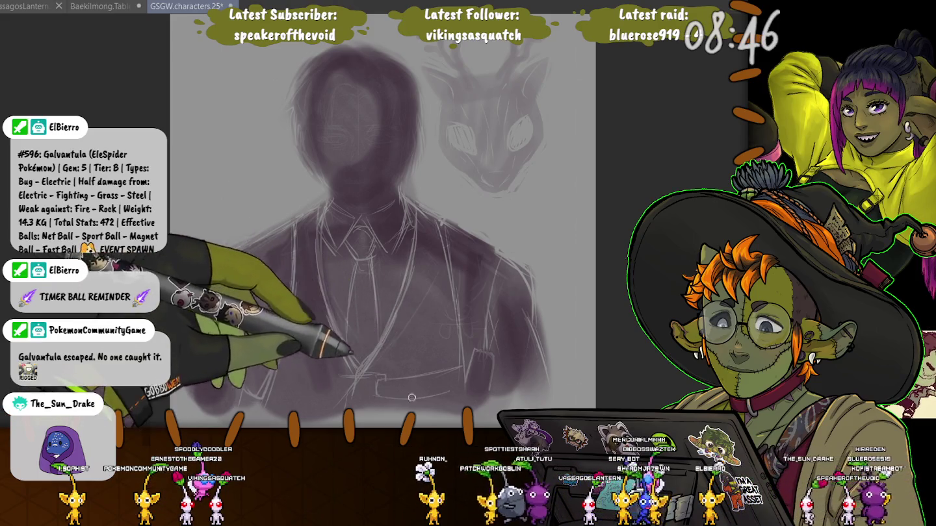
{"action": "left_click_drag", "start_coordinate": [390, 378], "coordinate": [447, 377]}
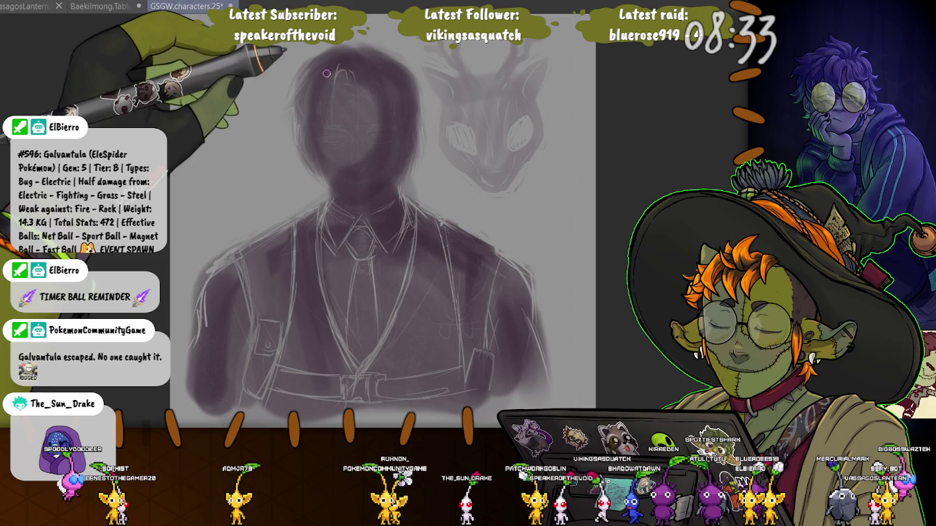
Step: Sketch hair strands on top of the man's head, then hide the deer head
{"action": "left_click_drag", "start_coordinate": [335, 70], "coordinate": [339, 104]}
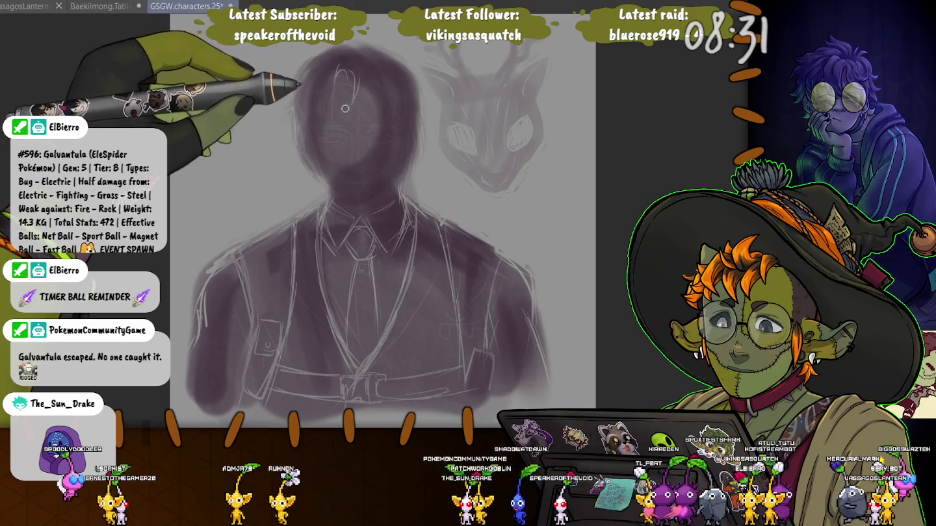
{"action": "mouse_move", "coordinate": [351, 65]}
{"action": "left_mouse_down"}
{"action": "mouse_move", "coordinate": [368, 76]}
{"action": "mouse_move", "coordinate": [324, 61]}
{"action": "left_mouse_up"}
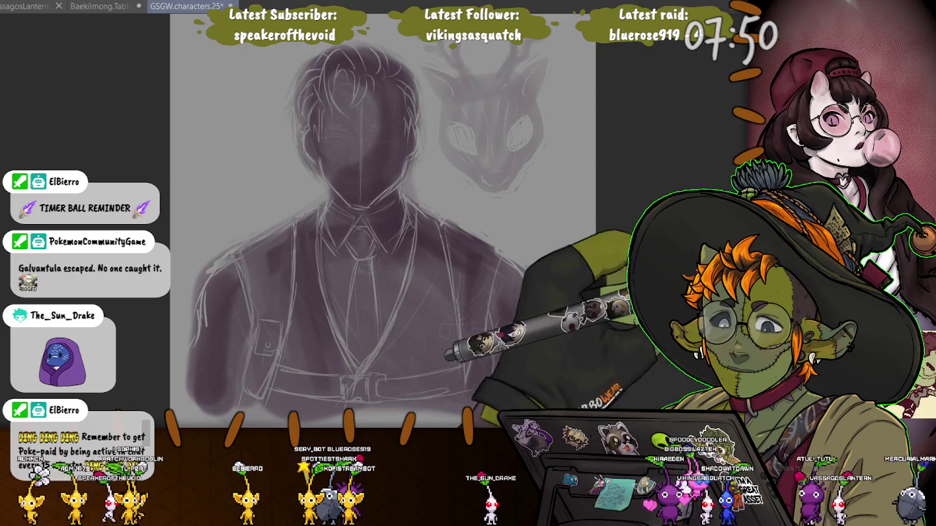
{"action": "key", "text": "ctrl+z"}
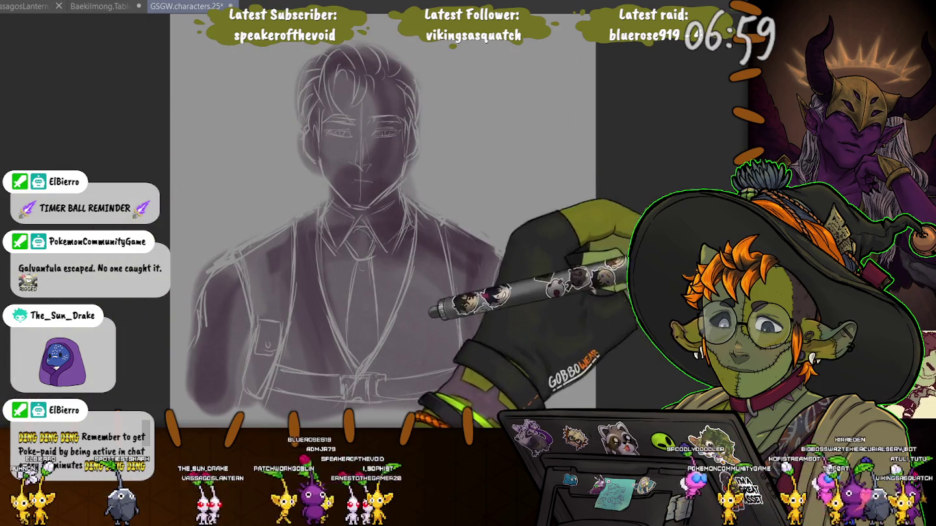
Step: Bring the deer-head sketch back and start filling it with dark tone
{"action": "key", "text": "ctrl+z"}
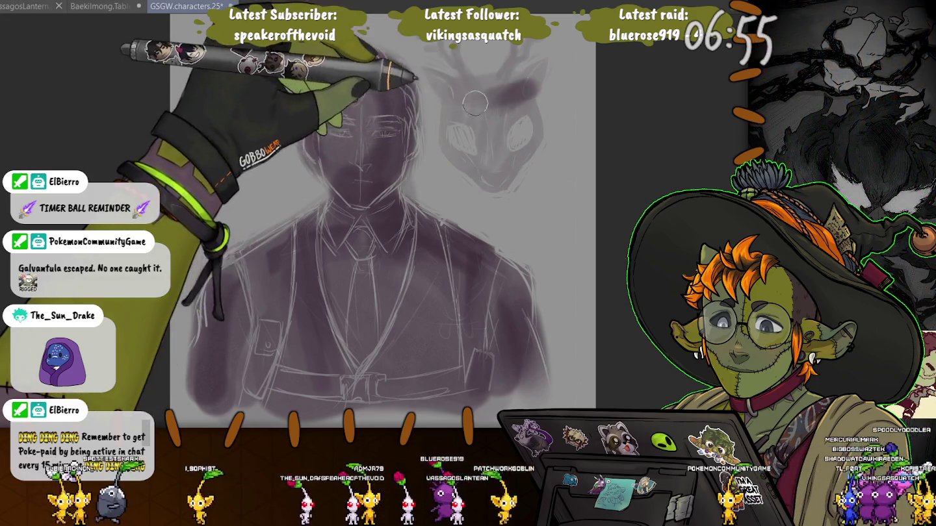
{"action": "mouse_move", "coordinate": [536, 84]}
{"action": "left_mouse_down"}
{"action": "mouse_move", "coordinate": [463, 149]}
{"action": "mouse_move", "coordinate": [510, 95]}
{"action": "mouse_move", "coordinate": [494, 114]}
{"action": "left_mouse_up"}
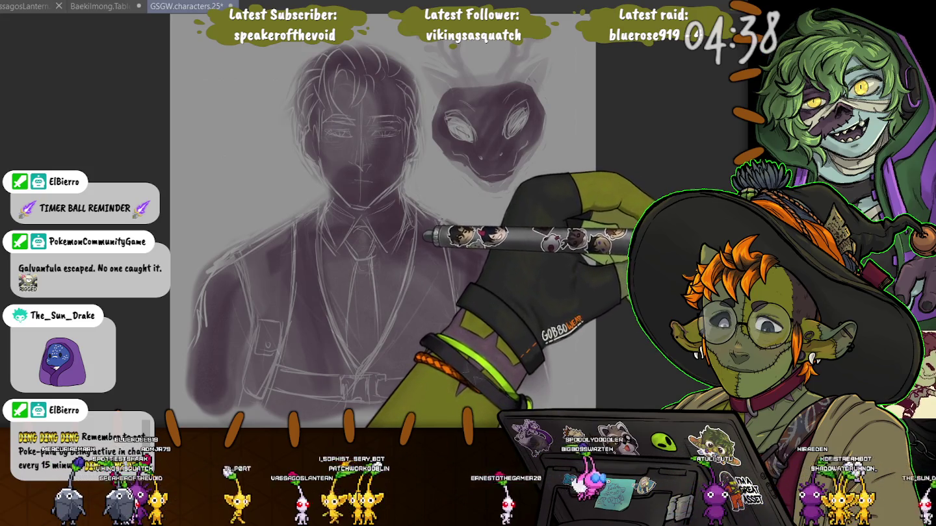
Step: Undo the purple fill, glance at the Baekilmong tablet artwork, and return to GSGW.characters
{"action": "key", "text": "ctrl+z"}
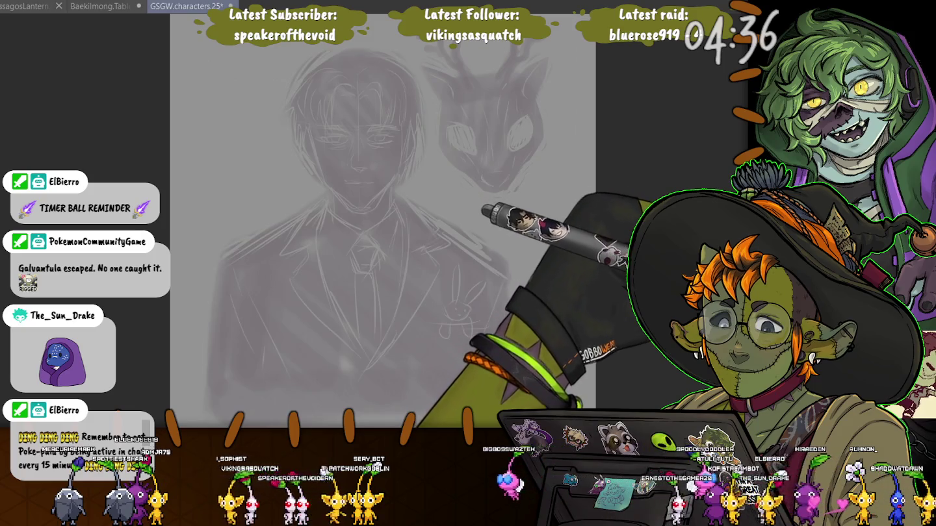
{"action": "key", "text": "ctrl+shift+Tab"}
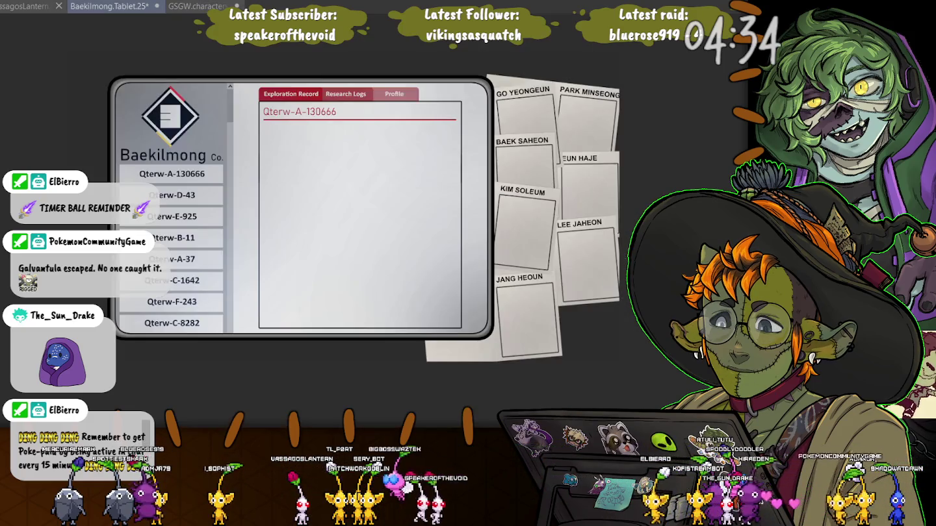
{"action": "key", "text": "ctrl+Tab"}
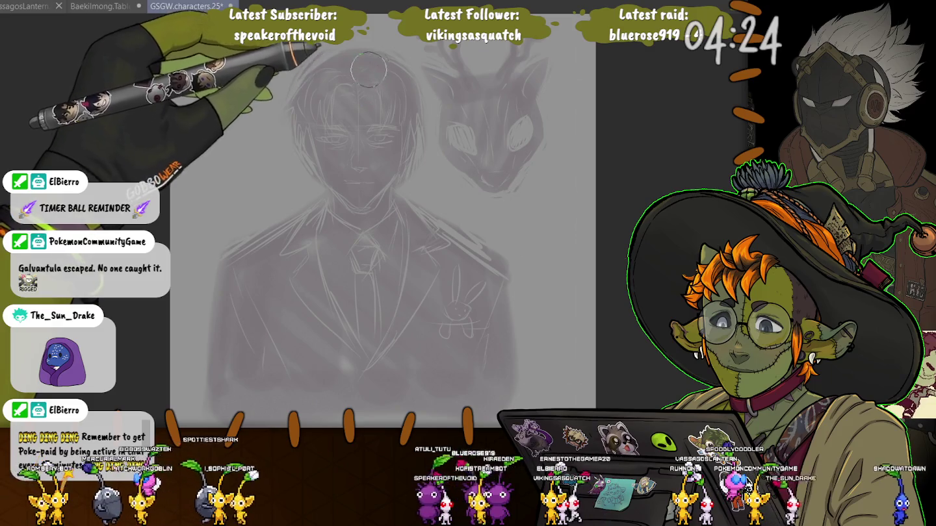
Step: Repaint purple over the man's head, chest, both shoulders, right arm and torso
{"action": "mouse_move", "coordinate": [371, 57]}
{"action": "left_mouse_down"}
{"action": "mouse_move", "coordinate": [375, 158]}
{"action": "mouse_move", "coordinate": [405, 226]}
{"action": "left_mouse_up"}
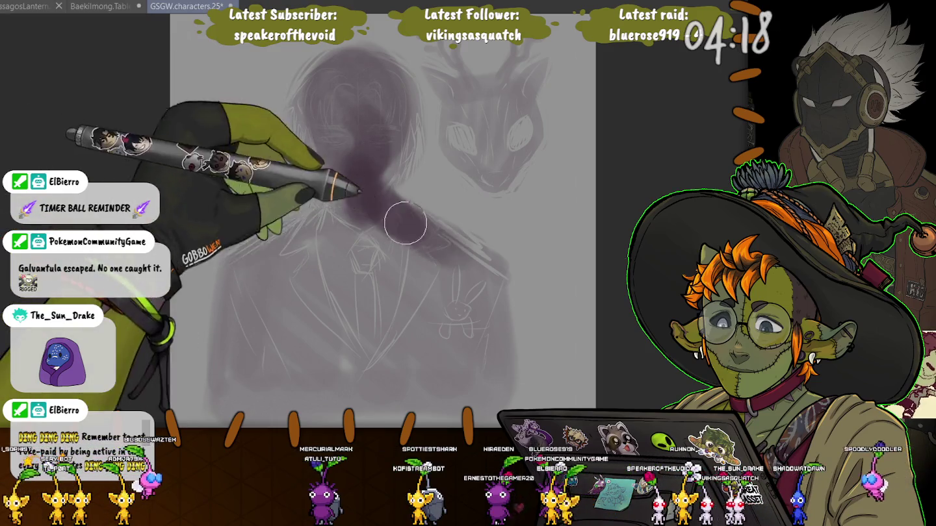
{"action": "mouse_move", "coordinate": [406, 226]}
{"action": "left_mouse_down"}
{"action": "mouse_move", "coordinate": [341, 212]}
{"action": "mouse_move", "coordinate": [254, 307]}
{"action": "left_mouse_up"}
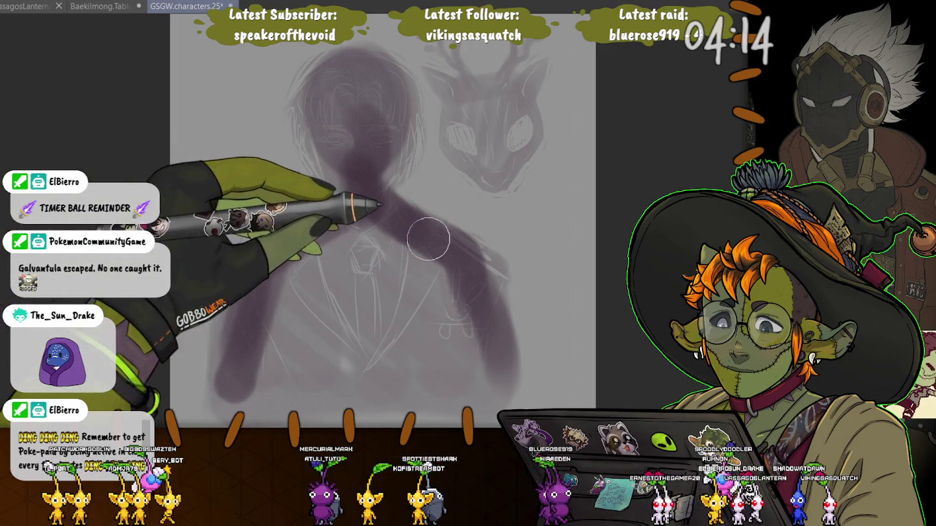
{"action": "mouse_move", "coordinate": [429, 234]}
{"action": "left_mouse_down"}
{"action": "mouse_move", "coordinate": [465, 224]}
{"action": "mouse_move", "coordinate": [470, 308]}
{"action": "mouse_move", "coordinate": [486, 315]}
{"action": "left_mouse_up"}
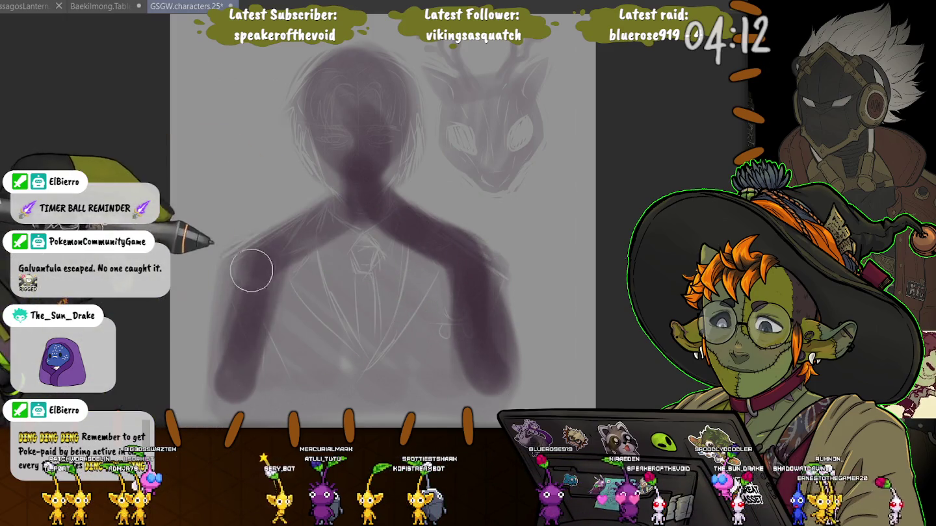
{"action": "left_click_drag", "start_coordinate": [245, 294], "coordinate": [292, 209]}
{"action": "mouse_move", "coordinate": [459, 319]}
{"action": "left_mouse_down"}
{"action": "mouse_move", "coordinate": [282, 272]}
{"action": "mouse_move", "coordinate": [272, 309]}
{"action": "mouse_move", "coordinate": [278, 368]}
{"action": "left_mouse_up"}
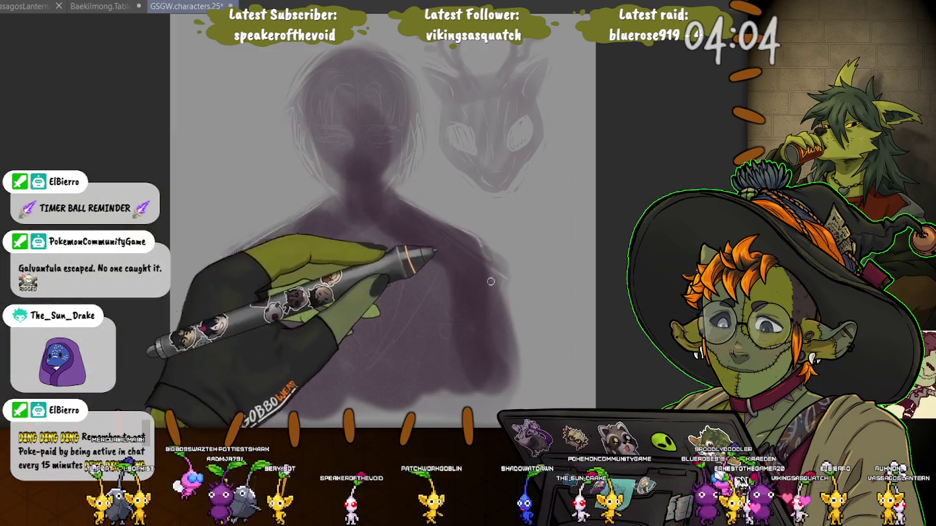
{"action": "left_click_drag", "start_coordinate": [504, 345], "coordinate": [482, 248]}
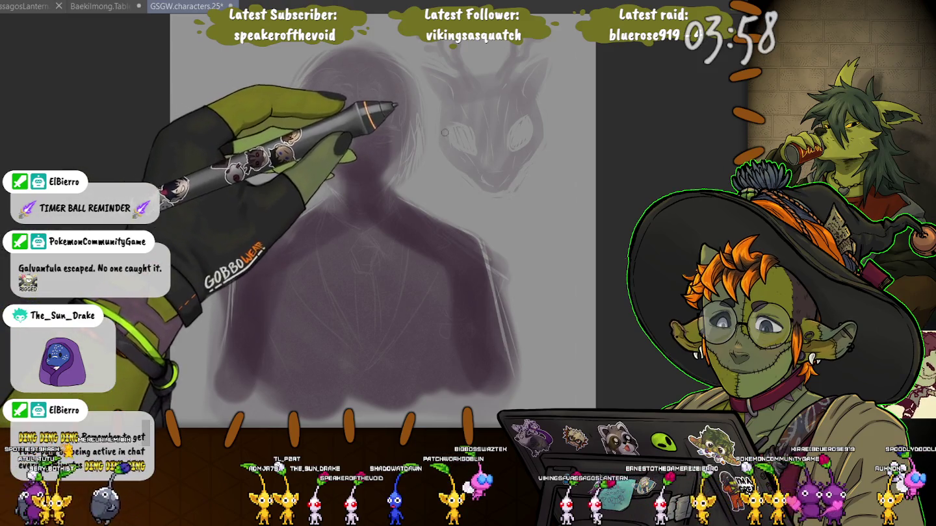
Step: Darken the silhouette's head with a larger brush, then draw a fine light line along the neck
{"action": "key", "text": "bracketright"}
{"action": "key", "text": "bracketright"}
{"action": "key", "text": "bracketright"}
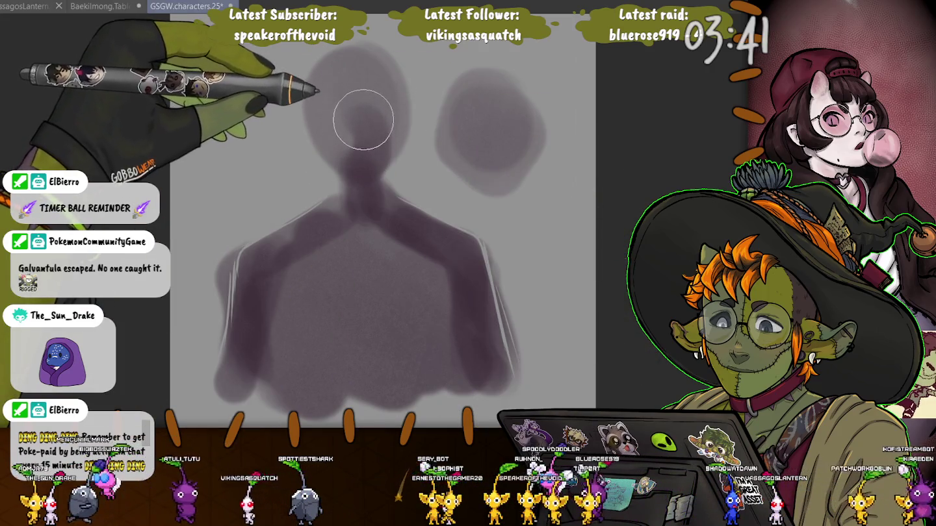
{"action": "left_click_drag", "start_coordinate": [370, 125], "coordinate": [371, 126]}
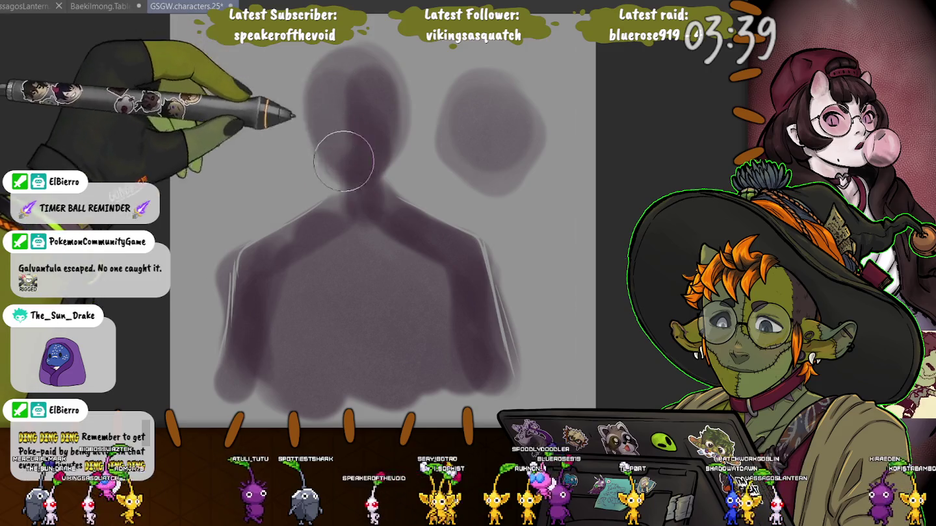
{"action": "mouse_move", "coordinate": [341, 157]}
{"action": "left_mouse_down"}
{"action": "mouse_move", "coordinate": [360, 132]}
{"action": "mouse_move", "coordinate": [354, 83]}
{"action": "left_mouse_up"}
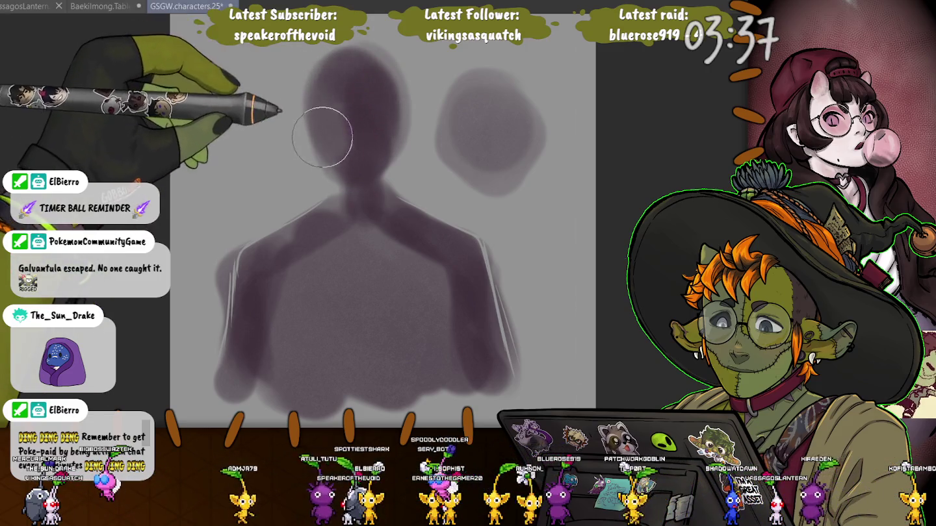
{"action": "key", "text": "bracketleft"}
{"action": "key", "text": "bracketleft"}
{"action": "key", "text": "bracketleft"}
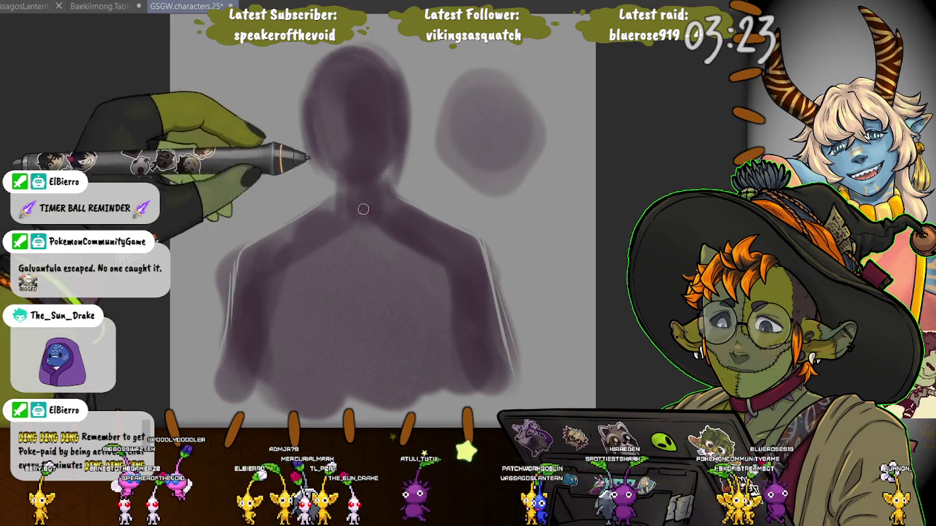
{"action": "left_click_drag", "start_coordinate": [373, 203], "coordinate": [384, 218]}
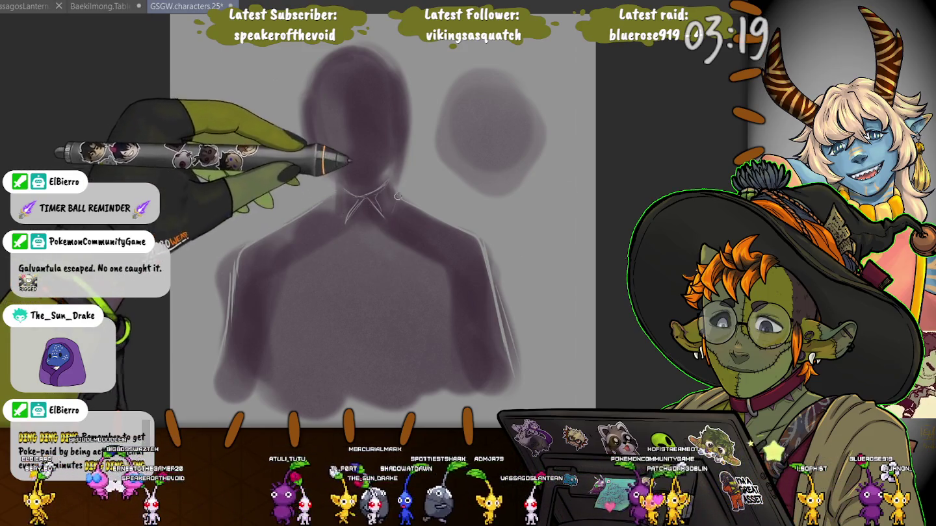
Step: Draw thin white lines for the collar, shirt front, lapel V, and both jacket shoulders and sides
{"action": "left_click_drag", "start_coordinate": [390, 186], "coordinate": [398, 219]}
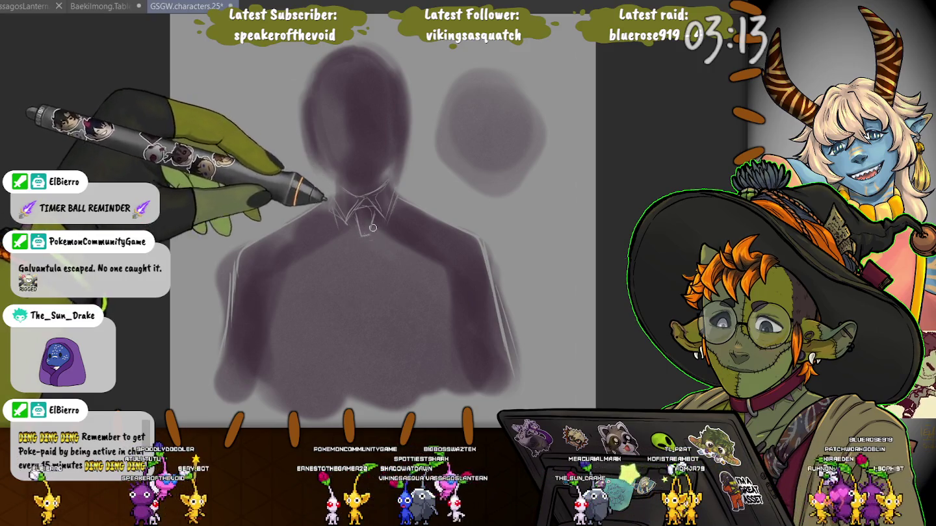
{"action": "left_click_drag", "start_coordinate": [372, 228], "coordinate": [378, 296]}
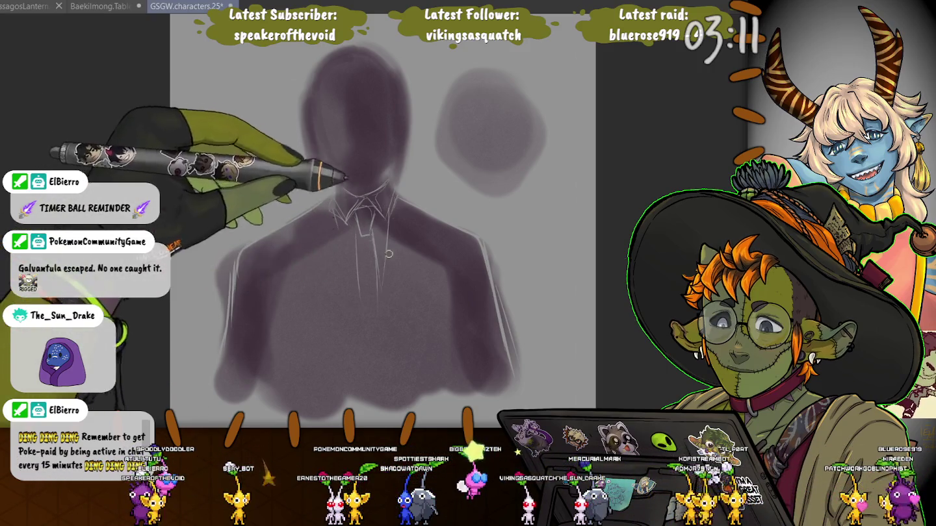
{"action": "left_click_drag", "start_coordinate": [394, 208], "coordinate": [371, 313]}
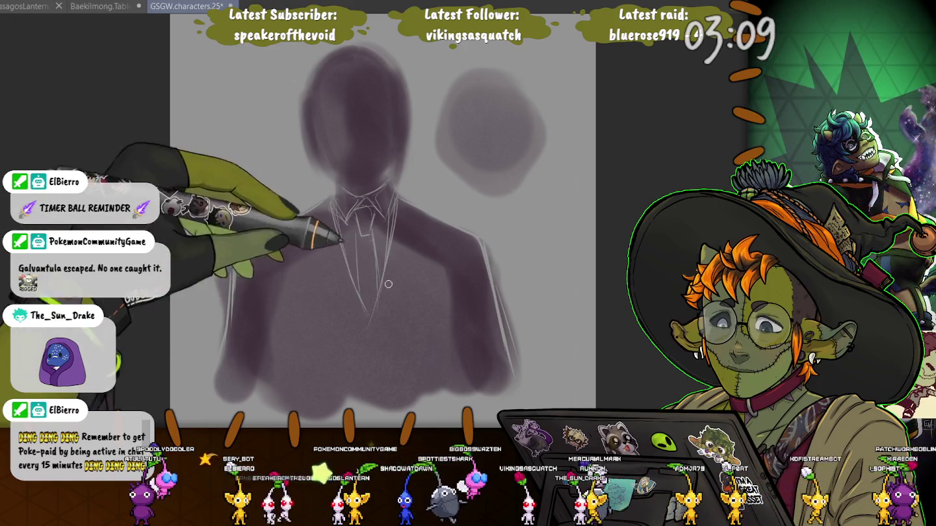
{"action": "mouse_move", "coordinate": [425, 231]}
{"action": "left_mouse_down"}
{"action": "mouse_move", "coordinate": [419, 208]}
{"action": "mouse_move", "coordinate": [409, 251]}
{"action": "mouse_move", "coordinate": [342, 362]}
{"action": "left_mouse_up"}
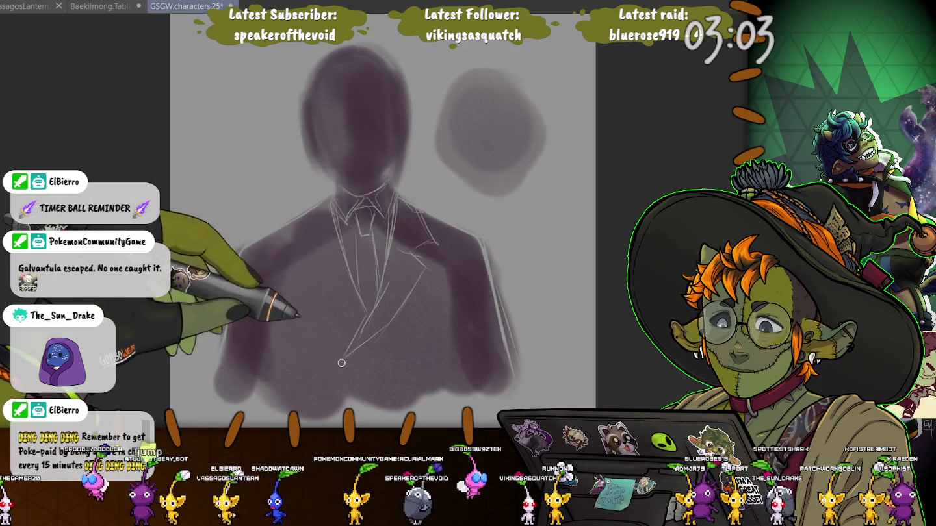
{"action": "mouse_move", "coordinate": [233, 331]}
{"action": "left_mouse_down"}
{"action": "mouse_move", "coordinate": [301, 241]}
{"action": "mouse_move", "coordinate": [315, 269]}
{"action": "left_mouse_up"}
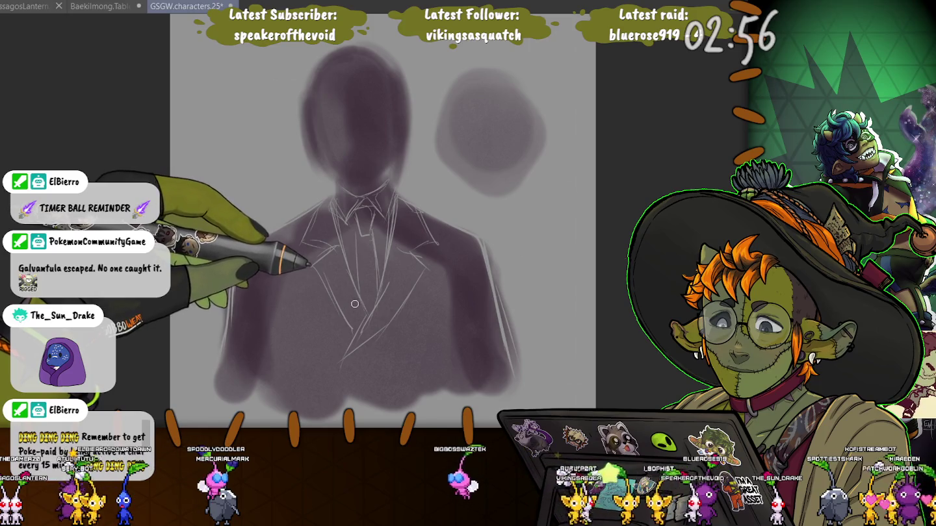
{"action": "left_click_drag", "start_coordinate": [461, 318], "coordinate": [469, 281]}
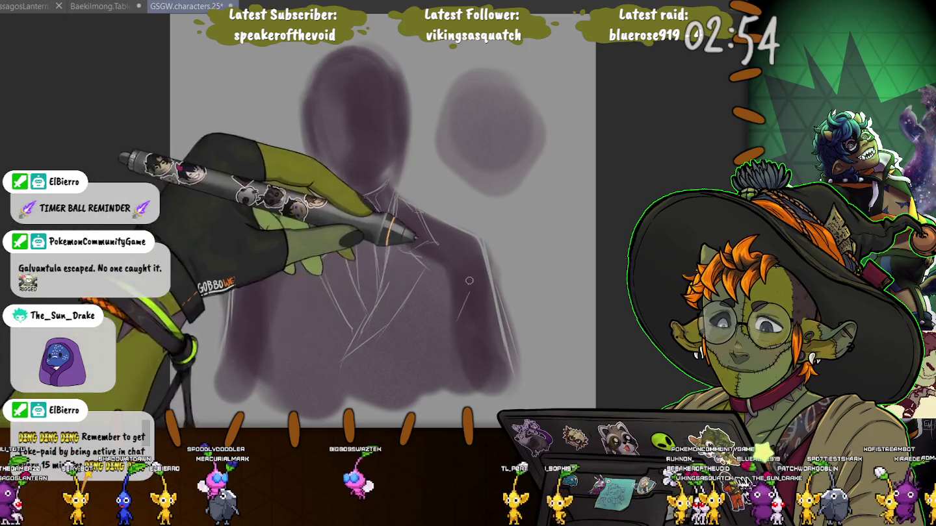
{"action": "left_click_drag", "start_coordinate": [237, 252], "coordinate": [228, 341]}
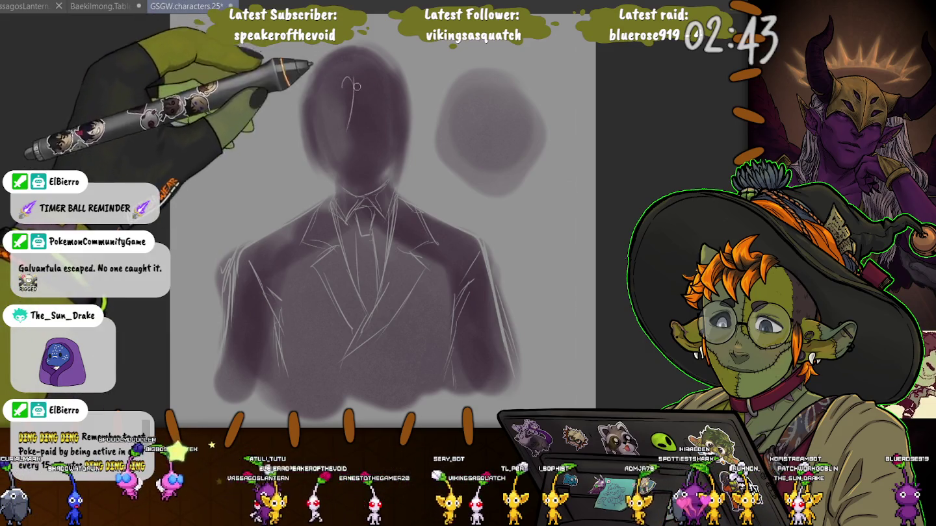
Step: Sketch hair strands down both sides of the dark head and outline its top
{"action": "left_click_drag", "start_coordinate": [377, 78], "coordinate": [364, 126]}
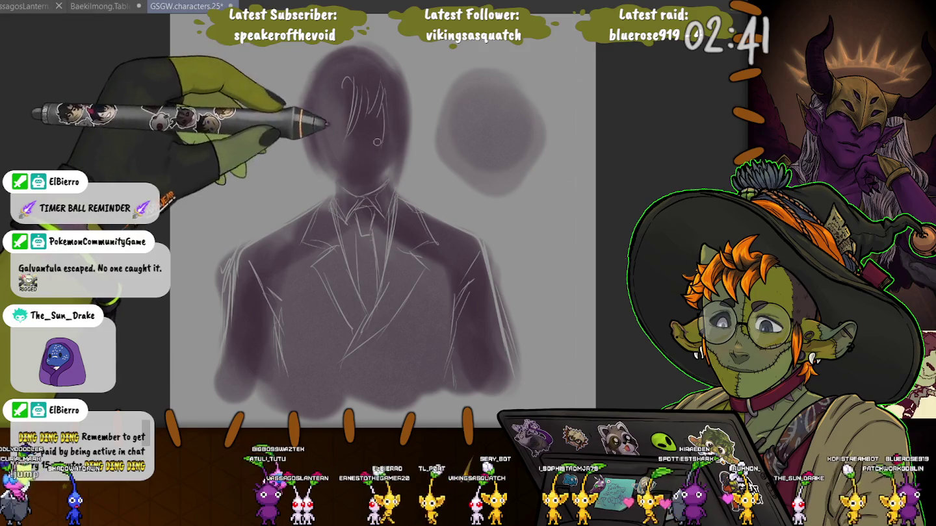
{"action": "left_click_drag", "start_coordinate": [392, 98], "coordinate": [397, 166]}
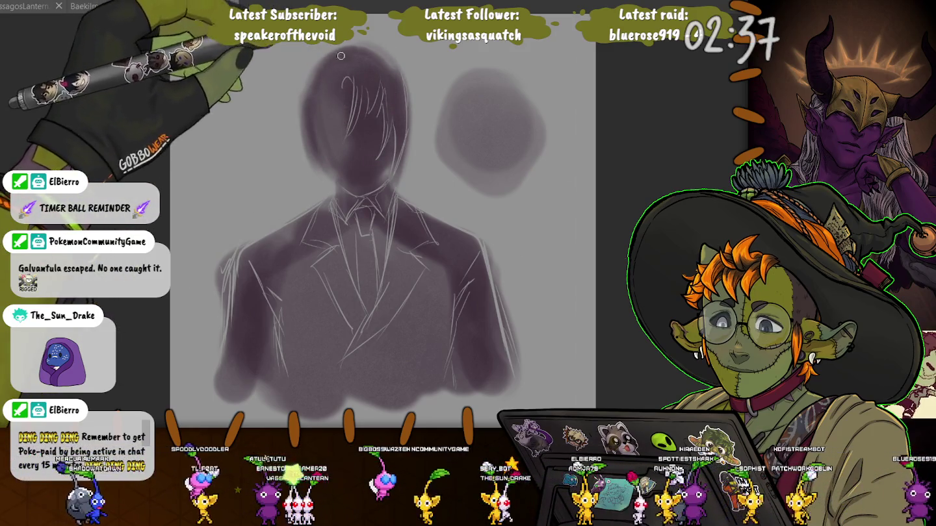
{"action": "mouse_move", "coordinate": [376, 73]}
{"action": "left_mouse_down"}
{"action": "mouse_move", "coordinate": [361, 60]}
{"action": "mouse_move", "coordinate": [326, 84]}
{"action": "left_mouse_up"}
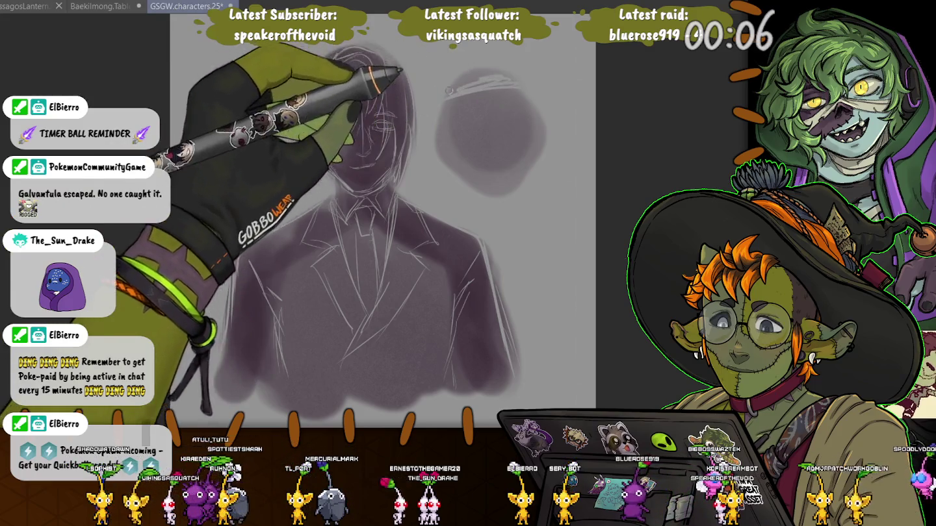
Step: Sketch and darken the creature head over the grey blob, then hide the sketch to compare
{"action": "left_click_drag", "start_coordinate": [449, 89], "coordinate": [513, 77]}
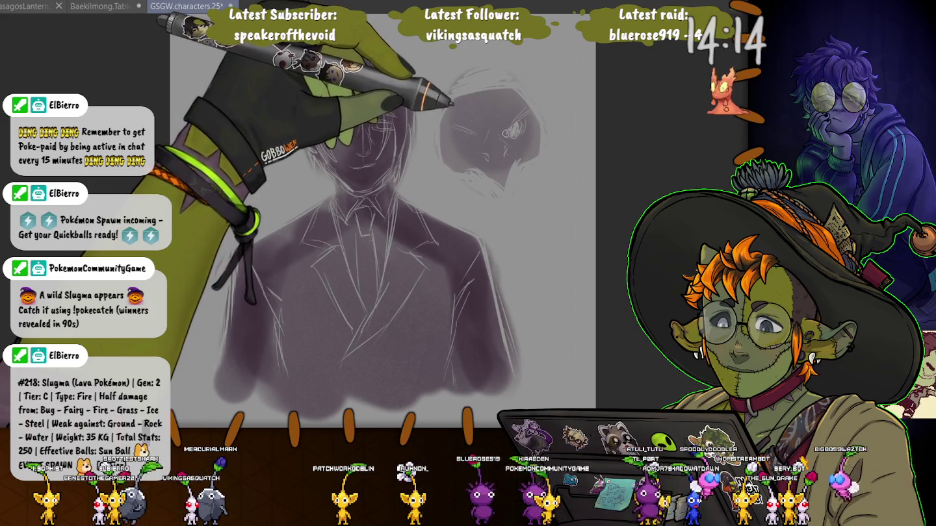
{"action": "left_click_drag", "start_coordinate": [506, 133], "coordinate": [464, 138]}
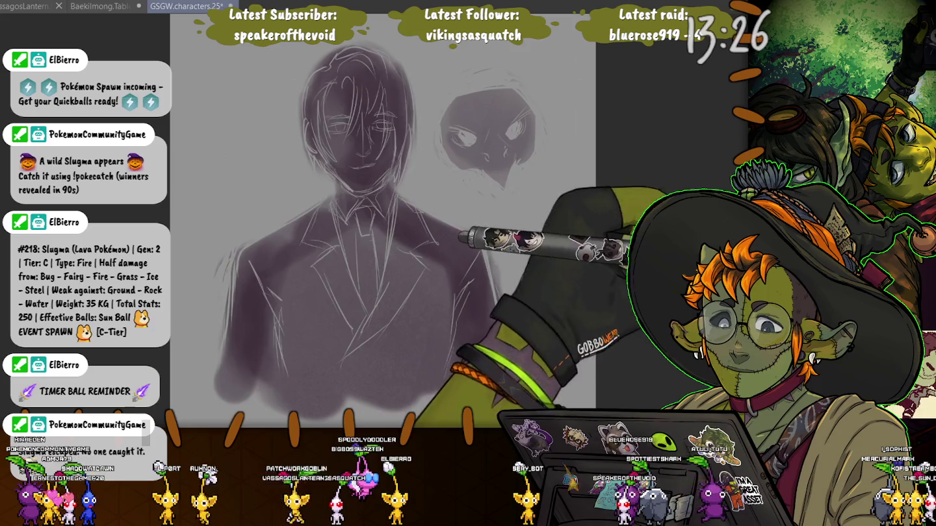
{"action": "key", "text": "Delete"}
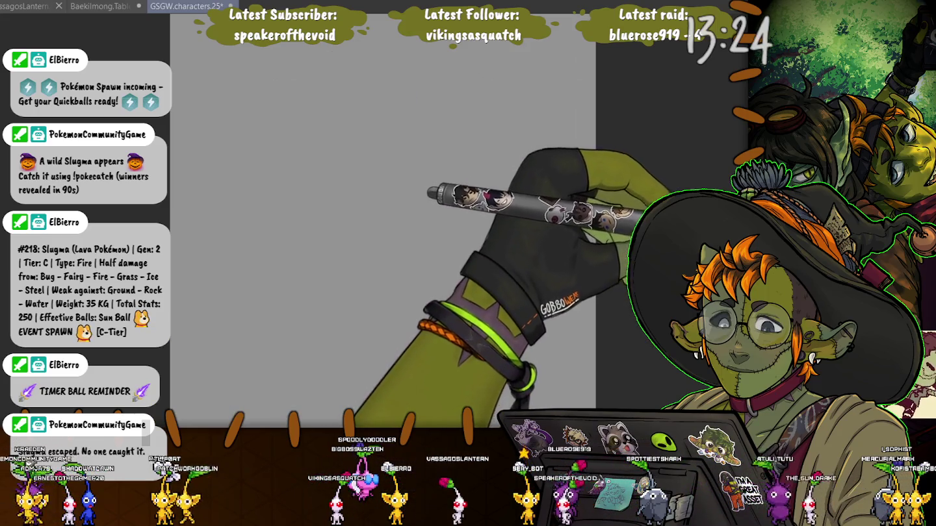
Step: Undo the last change so the cleaned-up sketch lines show again
{"action": "key", "text": "ctrl+z"}
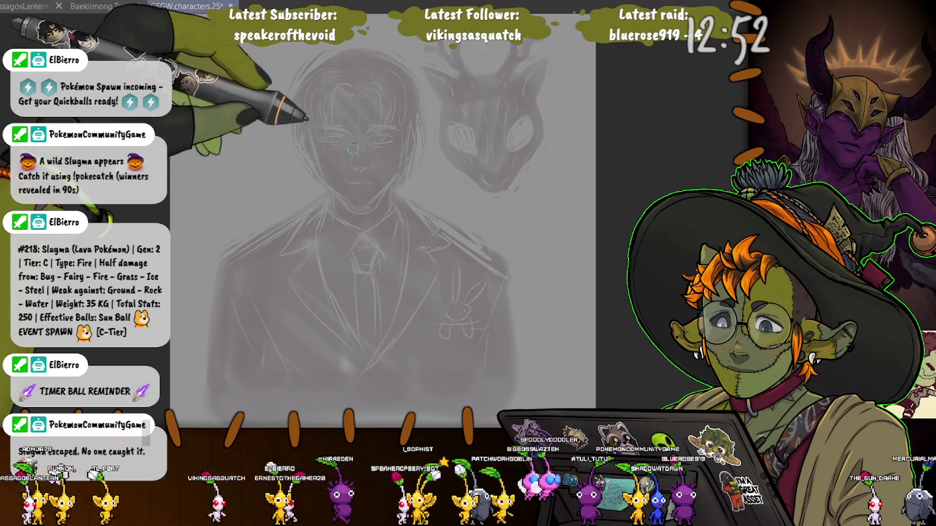
Step: Paint dark purple over the man's hair, face, neck, shoulders, body and the deer head
{"action": "mouse_move", "coordinate": [409, 91]}
{"action": "left_mouse_down"}
{"action": "mouse_move", "coordinate": [337, 62]}
{"action": "mouse_move", "coordinate": [349, 219]}
{"action": "left_mouse_up"}
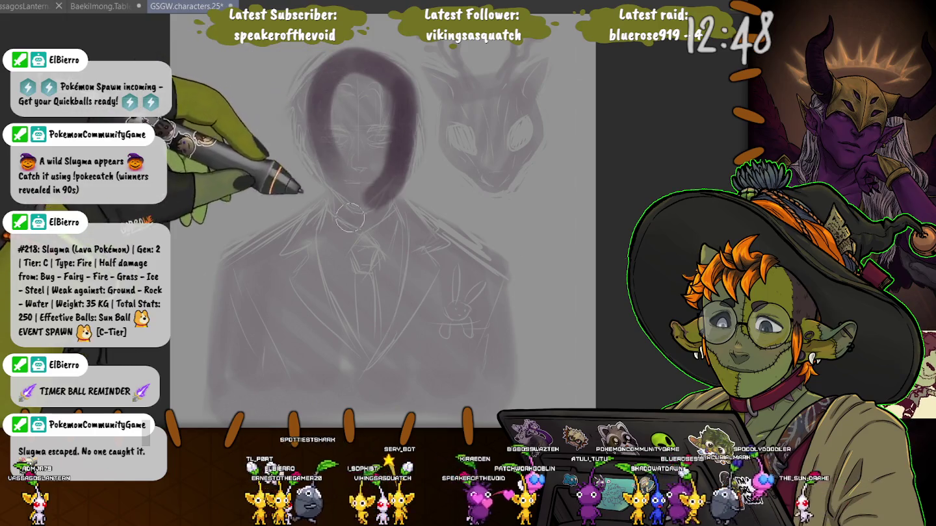
{"action": "mouse_move", "coordinate": [311, 78]}
{"action": "left_mouse_down"}
{"action": "mouse_move", "coordinate": [354, 195]}
{"action": "mouse_move", "coordinate": [382, 126]}
{"action": "left_mouse_up"}
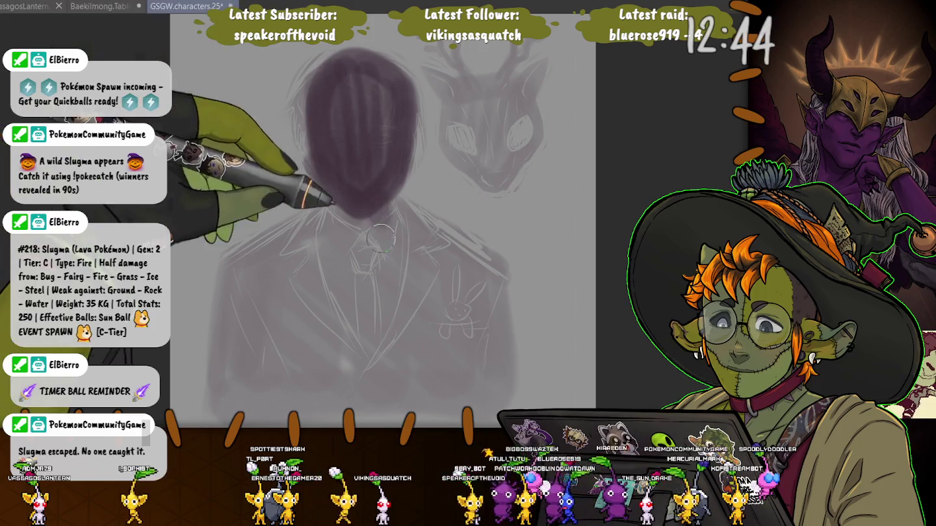
{"action": "mouse_move", "coordinate": [338, 221]}
{"action": "left_mouse_down"}
{"action": "mouse_move", "coordinate": [403, 226]}
{"action": "mouse_move", "coordinate": [546, 377]}
{"action": "mouse_move", "coordinate": [295, 238]}
{"action": "mouse_move", "coordinate": [185, 380]}
{"action": "left_mouse_up"}
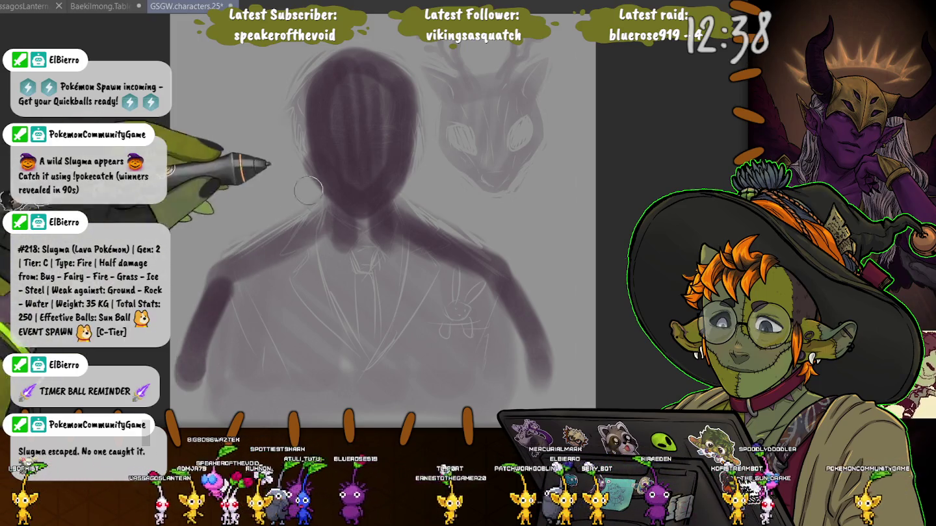
{"action": "mouse_move", "coordinate": [313, 243]}
{"action": "left_mouse_down"}
{"action": "mouse_move", "coordinate": [488, 376]}
{"action": "mouse_move", "coordinate": [360, 328]}
{"action": "mouse_move", "coordinate": [260, 368]}
{"action": "mouse_move", "coordinate": [214, 351]}
{"action": "mouse_move", "coordinate": [318, 404]}
{"action": "mouse_move", "coordinate": [237, 289]}
{"action": "left_mouse_up"}
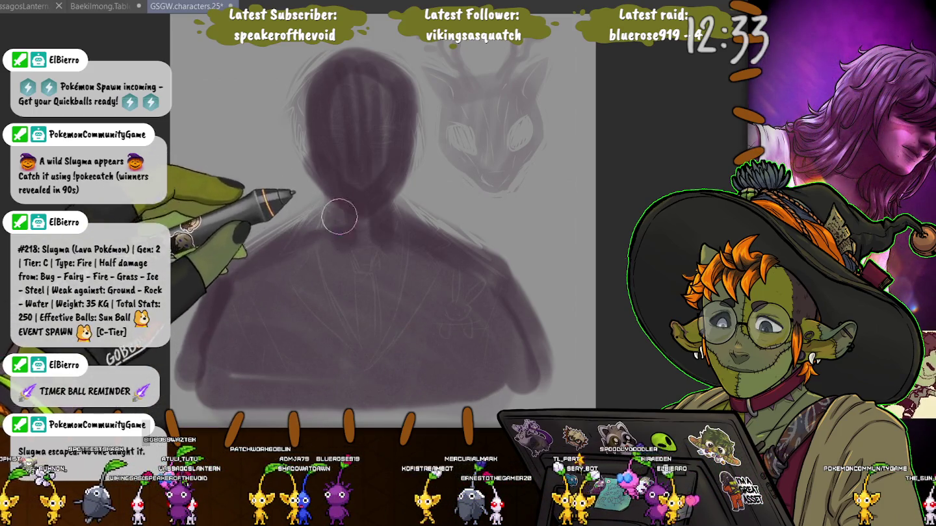
{"action": "mouse_move", "coordinate": [338, 216]}
{"action": "left_mouse_down"}
{"action": "mouse_move", "coordinate": [390, 240]}
{"action": "mouse_move", "coordinate": [359, 242]}
{"action": "left_mouse_up"}
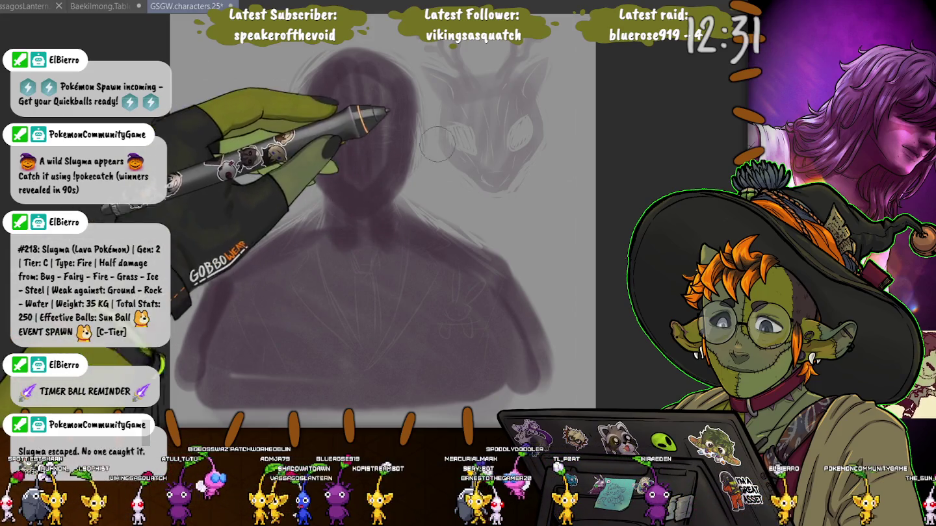
{"action": "mouse_move", "coordinate": [441, 91]}
{"action": "left_mouse_down"}
{"action": "mouse_move", "coordinate": [461, 163]}
{"action": "mouse_move", "coordinate": [529, 130]}
{"action": "mouse_move", "coordinate": [481, 156]}
{"action": "mouse_move", "coordinate": [513, 146]}
{"action": "mouse_move", "coordinate": [476, 110]}
{"action": "mouse_move", "coordinate": [494, 77]}
{"action": "mouse_move", "coordinate": [510, 81]}
{"action": "mouse_move", "coordinate": [465, 73]}
{"action": "mouse_move", "coordinate": [367, 123]}
{"action": "mouse_move", "coordinate": [386, 75]}
{"action": "left_mouse_up"}
{"action": "mouse_move", "coordinate": [414, 389]}
{"action": "left_mouse_down"}
{"action": "mouse_move", "coordinate": [427, 312]}
{"action": "mouse_move", "coordinate": [353, 339]}
{"action": "mouse_move", "coordinate": [470, 85]}
{"action": "mouse_move", "coordinate": [500, 162]}
{"action": "left_mouse_up"}
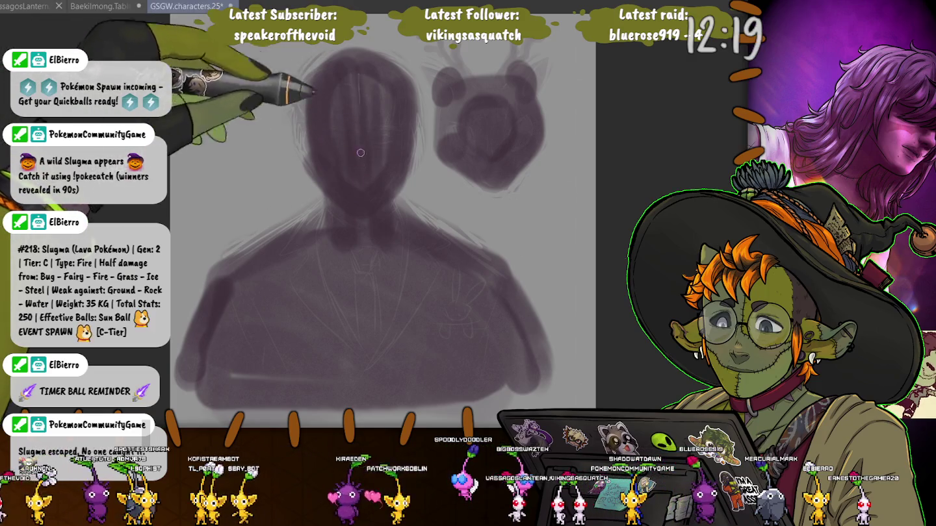
Step: Draw a centre line down the head, delete the old sketch lines, and draw the jaw
{"action": "left_click_drag", "start_coordinate": [359, 73], "coordinate": [358, 210]}
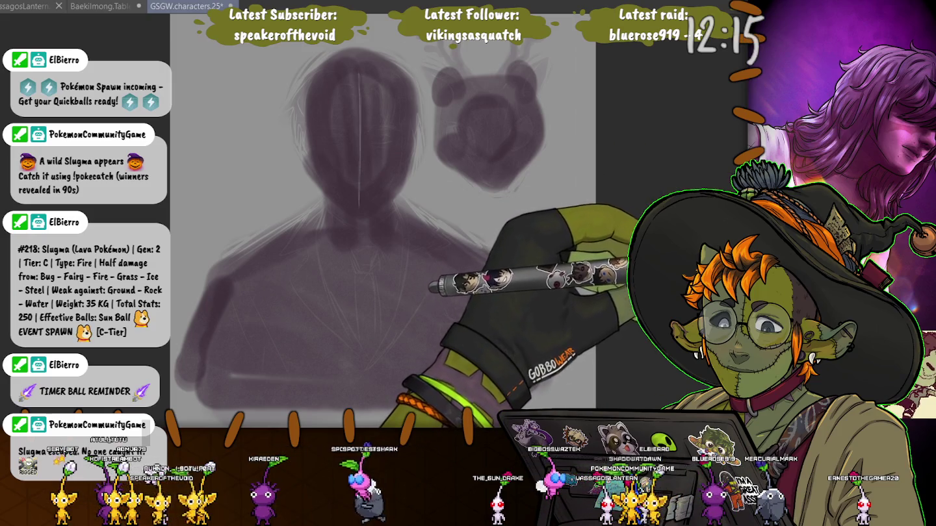
{"action": "key", "text": "Delete"}
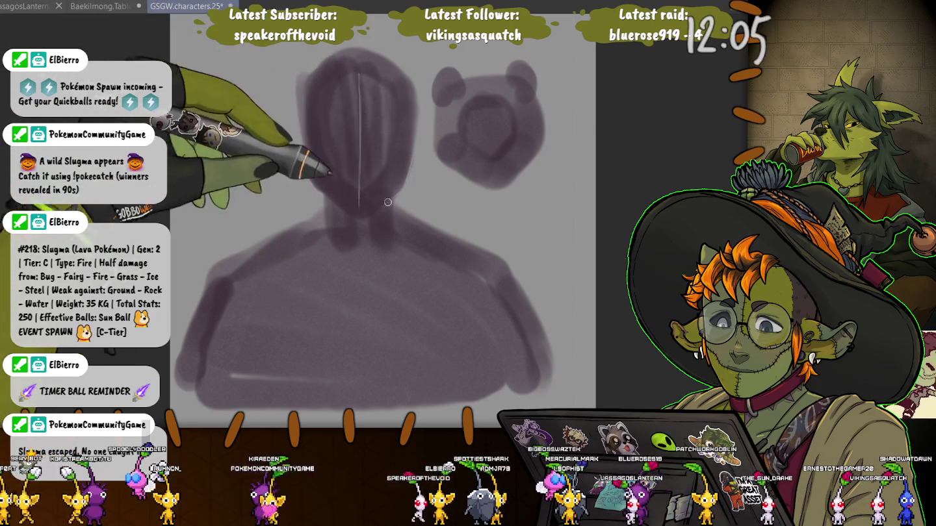
{"action": "mouse_move", "coordinate": [411, 161]}
{"action": "left_mouse_down"}
{"action": "mouse_move", "coordinate": [368, 213]}
{"action": "mouse_move", "coordinate": [314, 184]}
{"action": "left_mouse_up"}
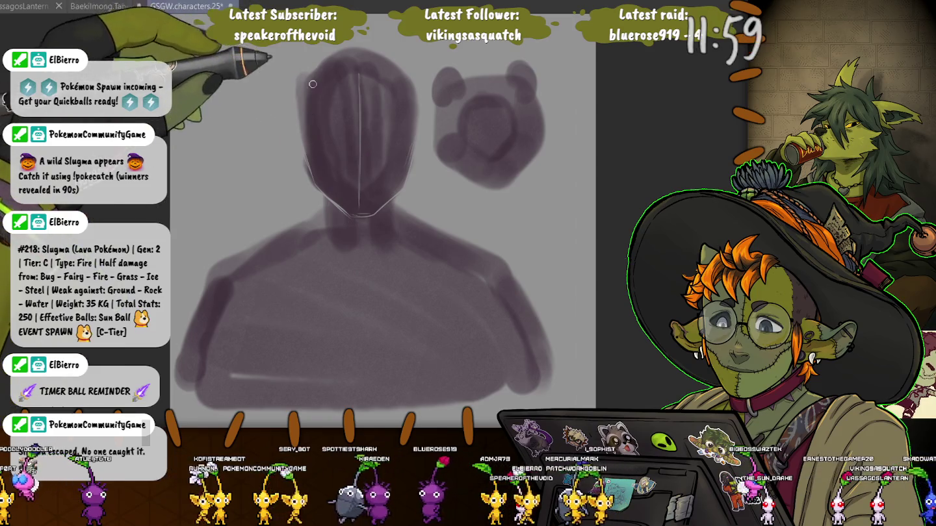
Step: Shrink the brush and sketch the head's right side, eyebrow arc and mouth
{"action": "key", "text": "bracketright"}
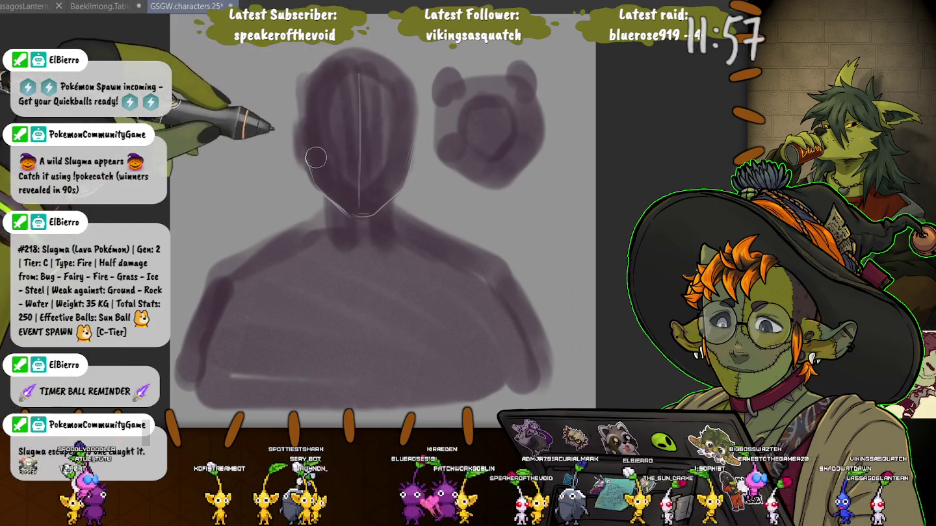
{"action": "key", "text": "bracketleft"}
{"action": "key", "text": "bracketleft"}
{"action": "key", "text": "bracketleft"}
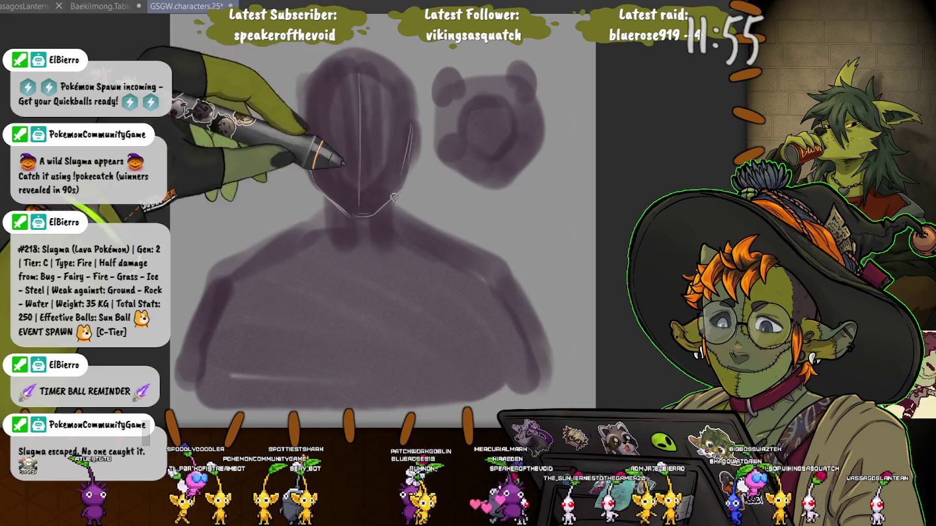
{"action": "left_click_drag", "start_coordinate": [410, 135], "coordinate": [402, 174]}
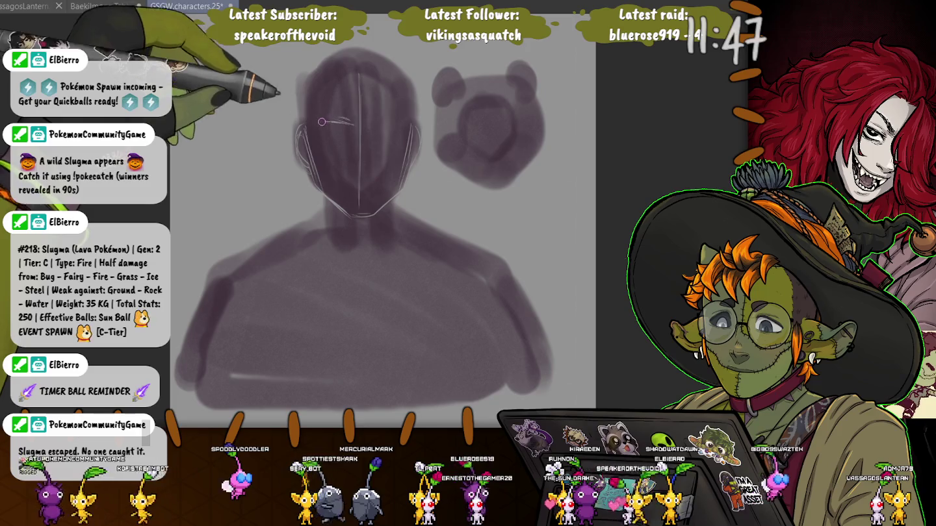
{"action": "left_click_drag", "start_coordinate": [317, 121], "coordinate": [401, 117]}
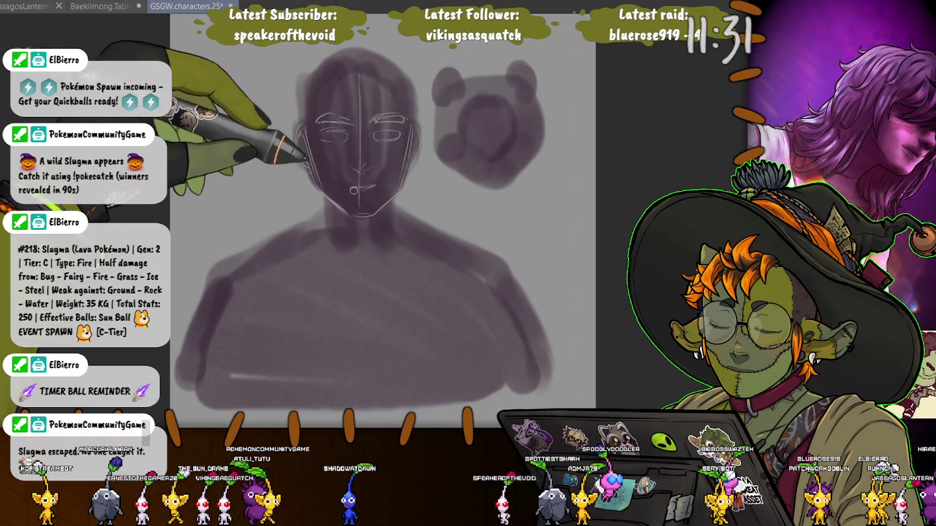
{"action": "left_click_drag", "start_coordinate": [344, 187], "coordinate": [369, 184]}
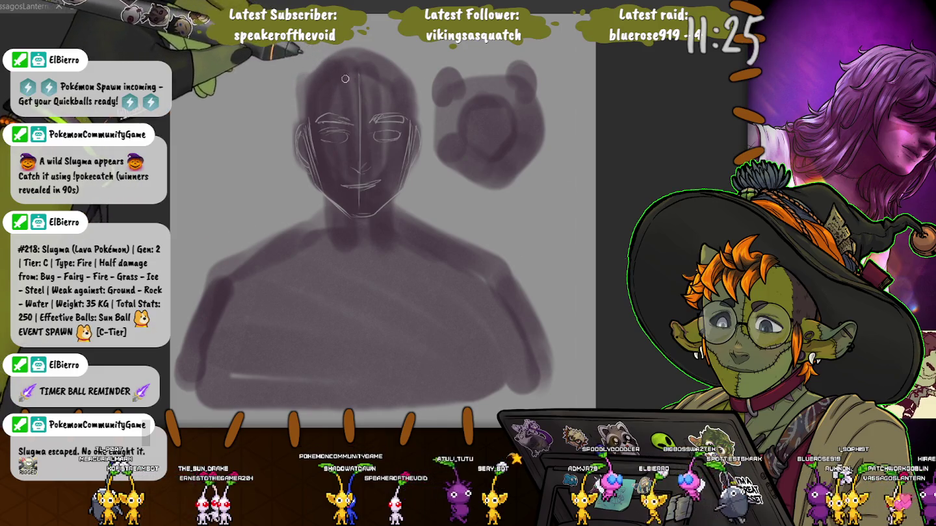
Step: Sketch hair strands, neck lines and a V-shaped shirt collar
{"action": "mouse_move", "coordinate": [351, 72]}
{"action": "left_mouse_down"}
{"action": "mouse_move", "coordinate": [341, 97]}
{"action": "mouse_move", "coordinate": [358, 101]}
{"action": "left_mouse_up"}
{"action": "mouse_move", "coordinate": [380, 71]}
{"action": "left_mouse_down"}
{"action": "mouse_move", "coordinate": [374, 95]}
{"action": "mouse_move", "coordinate": [403, 97]}
{"action": "left_mouse_up"}
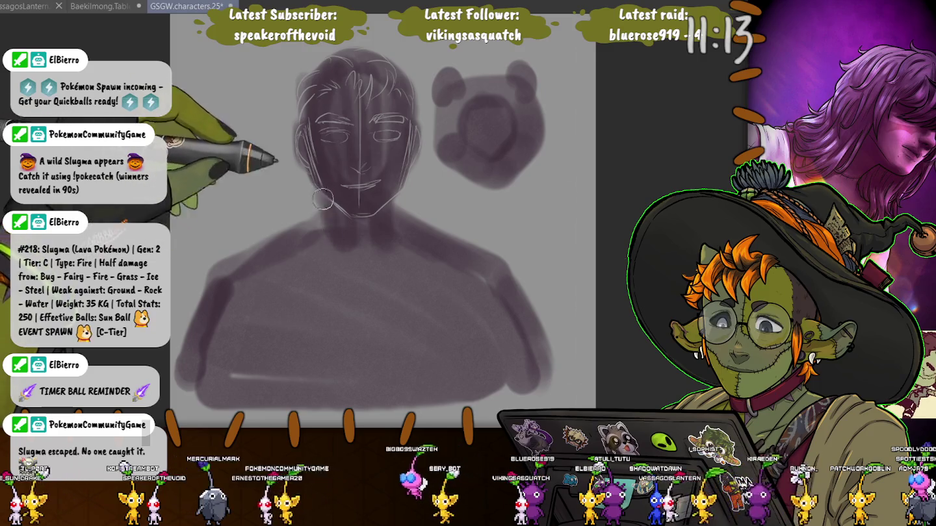
{"action": "left_click_drag", "start_coordinate": [394, 196], "coordinate": [372, 235]}
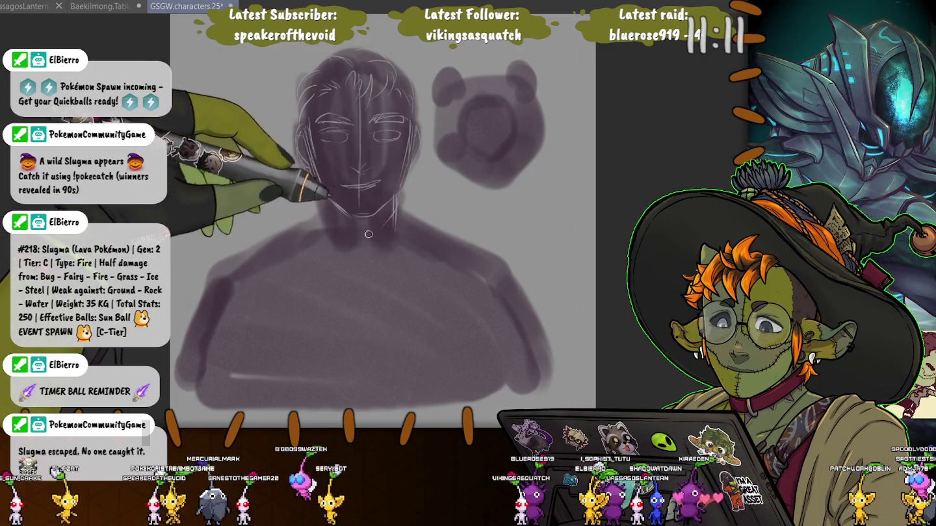
{"action": "left_click_drag", "start_coordinate": [324, 195], "coordinate": [331, 217]}
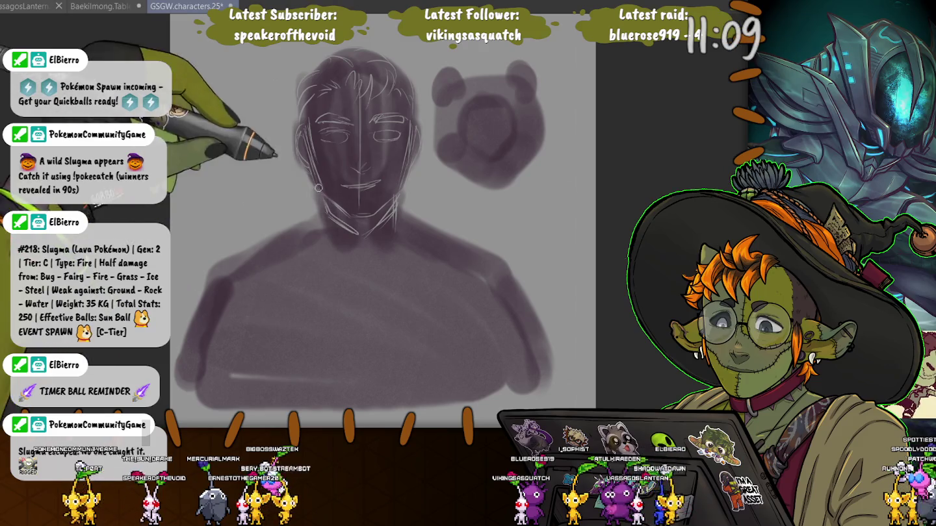
{"action": "mouse_move", "coordinate": [346, 242]}
{"action": "left_mouse_down"}
{"action": "mouse_move", "coordinate": [336, 266]}
{"action": "mouse_move", "coordinate": [390, 266]}
{"action": "left_mouse_up"}
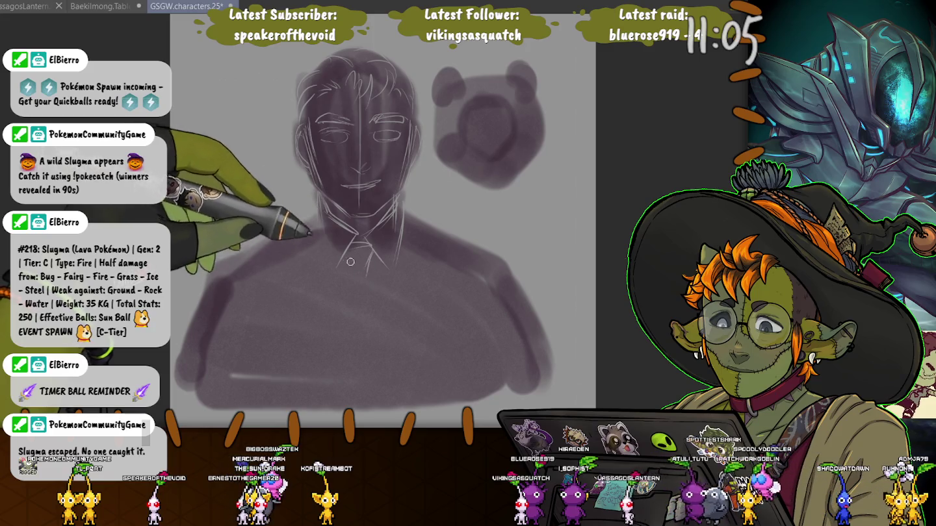
Step: Sketch the tie, lapels and jacket sides, and start an eye on the creature head
{"action": "mouse_move", "coordinate": [368, 270]}
{"action": "left_mouse_down"}
{"action": "mouse_move", "coordinate": [383, 364]}
{"action": "mouse_move", "coordinate": [354, 396]}
{"action": "left_mouse_up"}
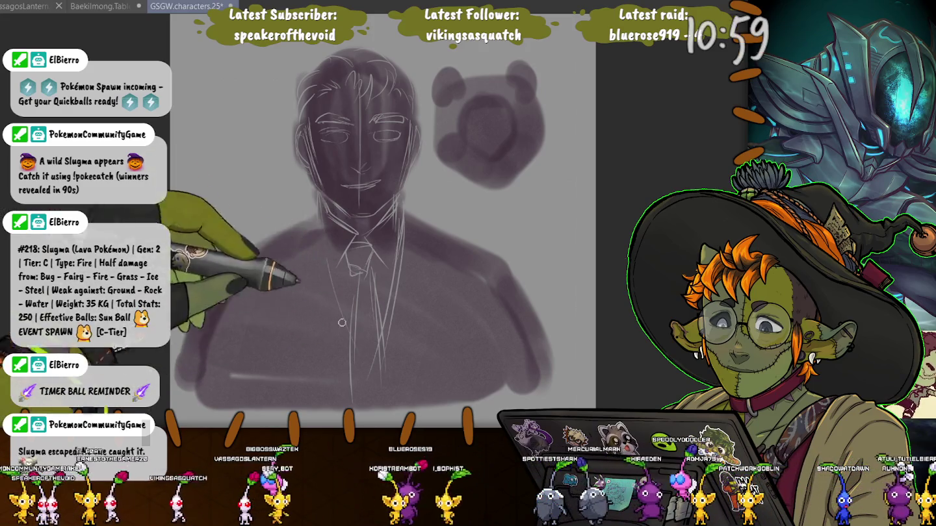
{"action": "mouse_move", "coordinate": [322, 217]}
{"action": "left_mouse_down"}
{"action": "mouse_move", "coordinate": [365, 371]}
{"action": "mouse_move", "coordinate": [399, 214]}
{"action": "left_mouse_up"}
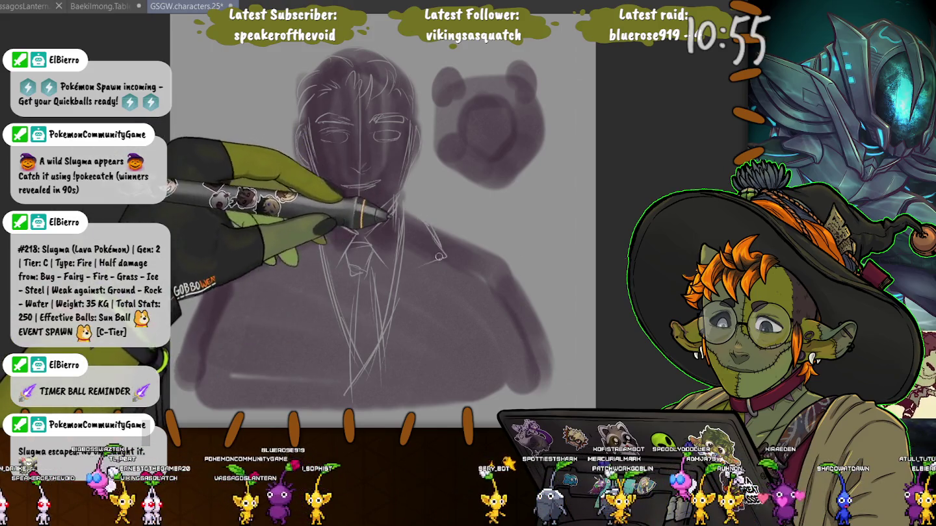
{"action": "left_click_drag", "start_coordinate": [436, 239], "coordinate": [387, 384]}
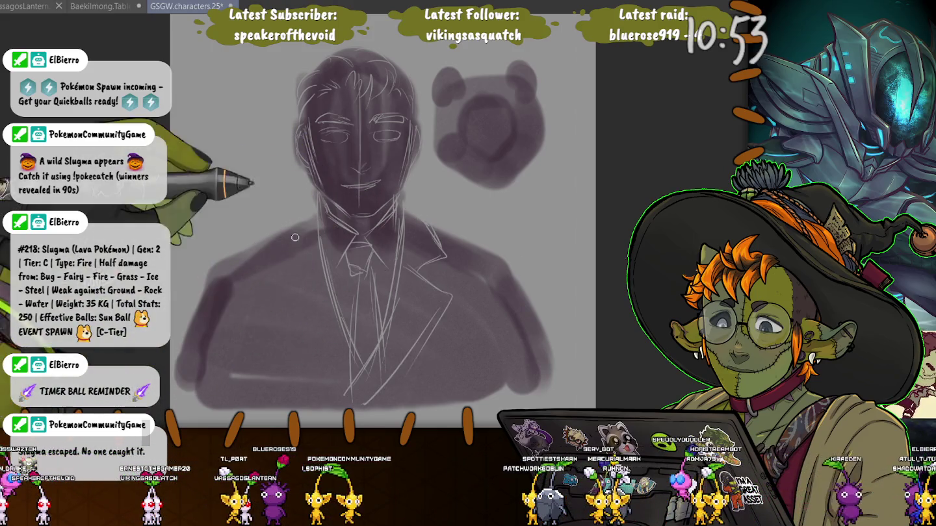
{"action": "left_click_drag", "start_coordinate": [294, 227], "coordinate": [292, 325]}
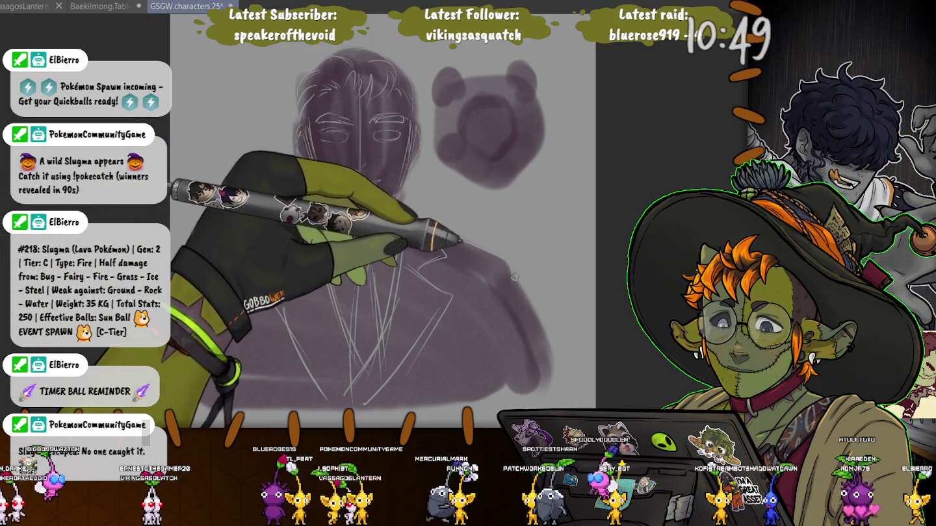
{"action": "left_click_drag", "start_coordinate": [527, 306], "coordinate": [547, 354]}
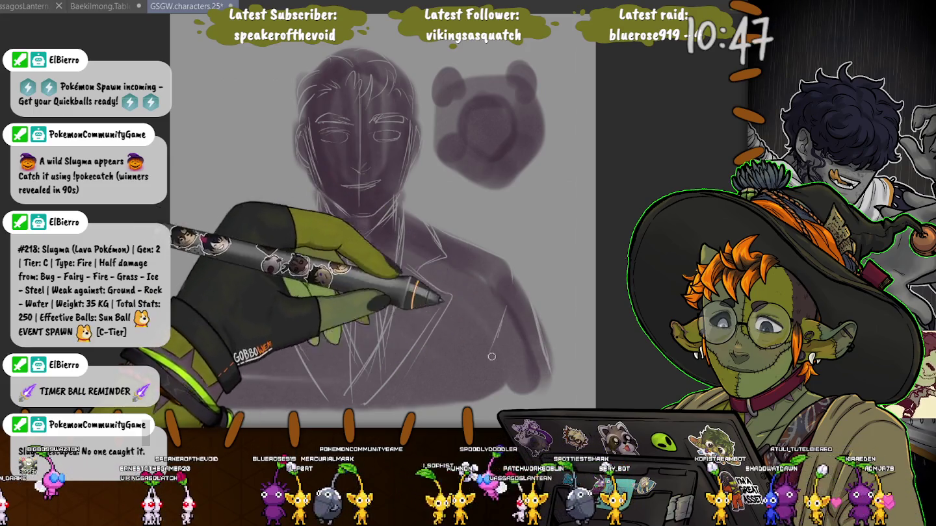
{"action": "mouse_move", "coordinate": [230, 376]}
{"action": "left_mouse_down"}
{"action": "mouse_move", "coordinate": [287, 379]}
{"action": "mouse_move", "coordinate": [230, 306]}
{"action": "left_mouse_up"}
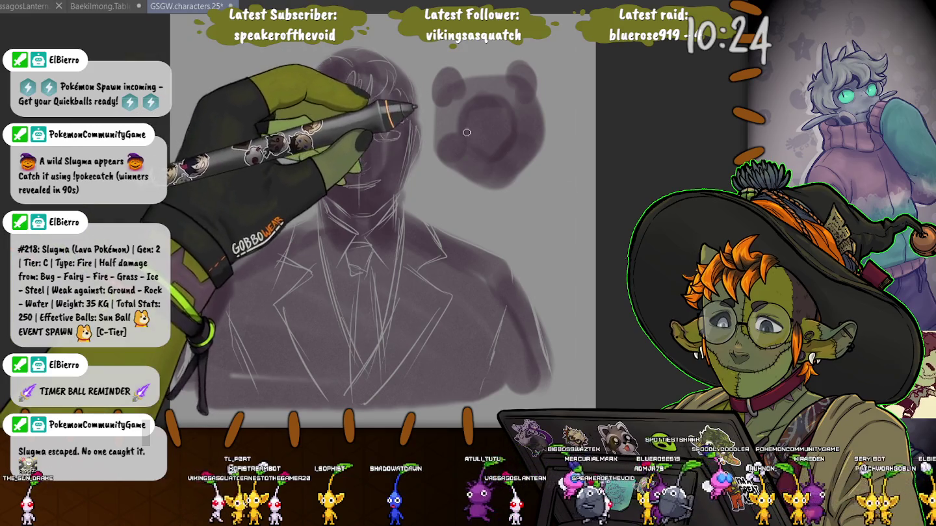
{"action": "mouse_move", "coordinate": [455, 124]}
{"action": "left_mouse_down"}
{"action": "mouse_move", "coordinate": [472, 136]}
{"action": "mouse_move", "coordinate": [466, 142]}
{"action": "mouse_move", "coordinate": [522, 121]}
{"action": "left_mouse_up"}
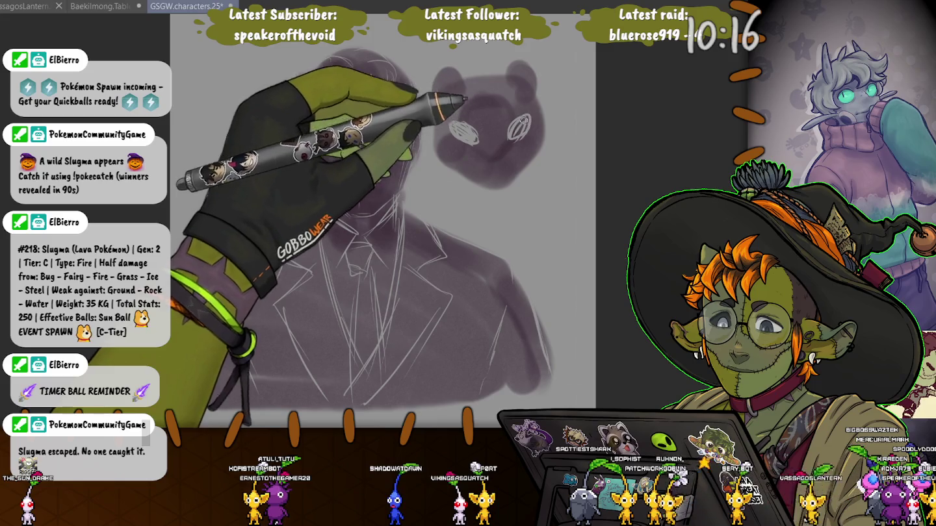
Step: Fill in both light eye shapes on the creature head
{"action": "mouse_move", "coordinate": [454, 130]}
{"action": "left_mouse_down"}
{"action": "mouse_move", "coordinate": [470, 138]}
{"action": "mouse_move", "coordinate": [523, 119]}
{"action": "left_mouse_up"}
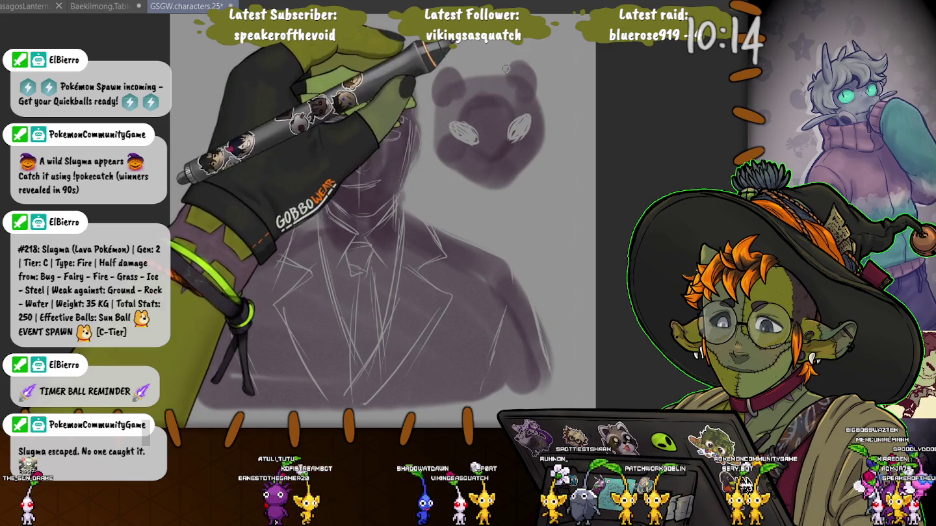
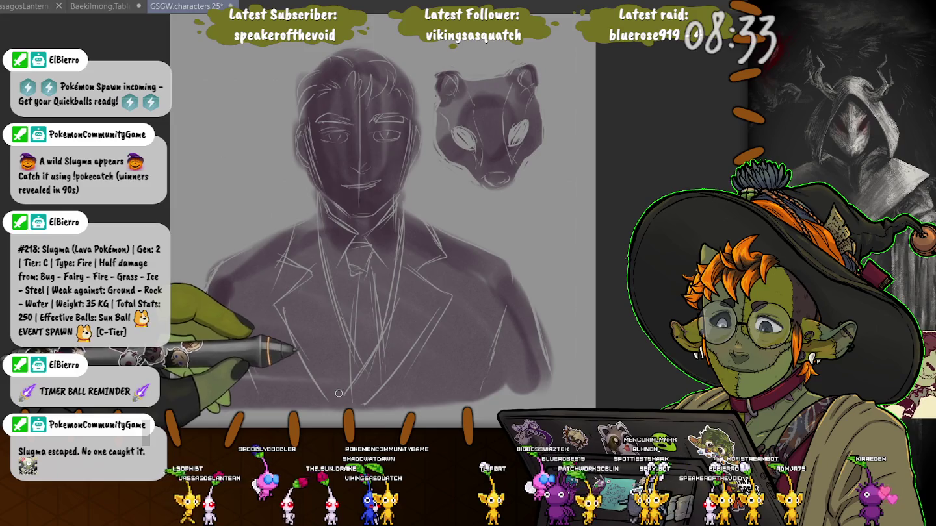
Step: Save the suited-man sketch, add a stroke, then clear the canvas with Delete
{"action": "key", "text": "ctrl+s"}
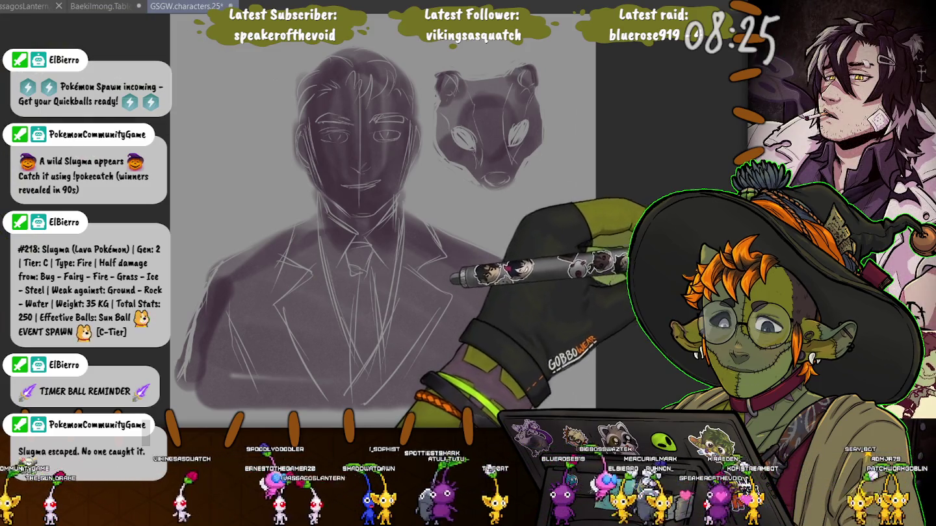
{"action": "left_click_drag", "start_coordinate": [448, 313], "coordinate": [429, 300]}
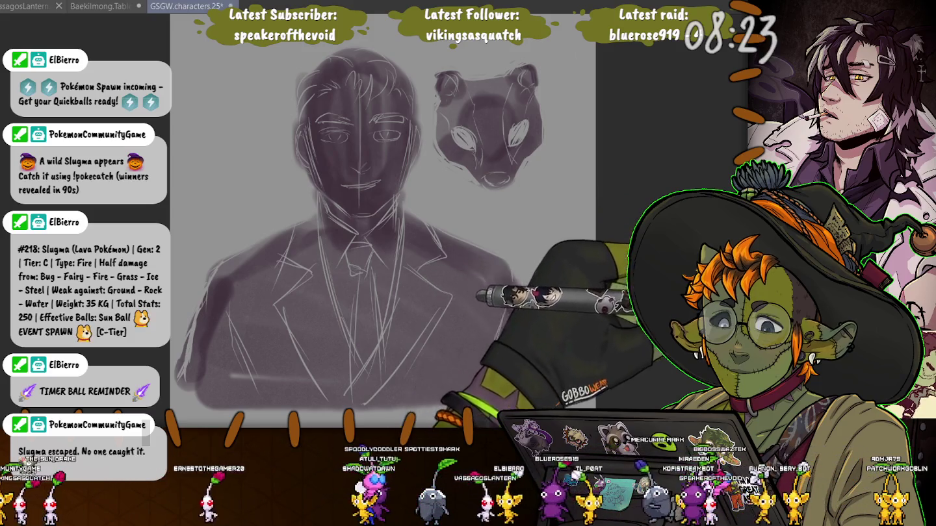
{"action": "key", "text": "Delete"}
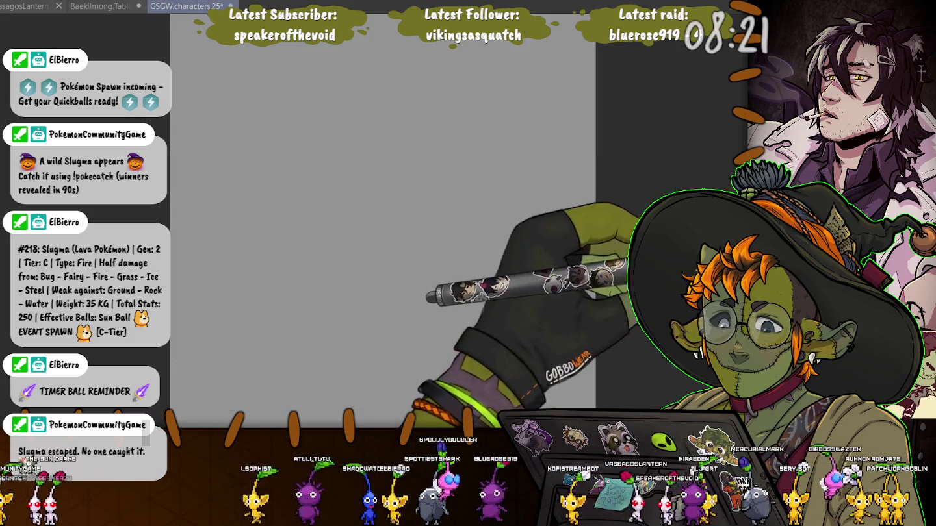
Step: Undo the clear to restore the sketch, then block a dark purple shape over the deer head
{"action": "key", "text": "ctrl+z"}
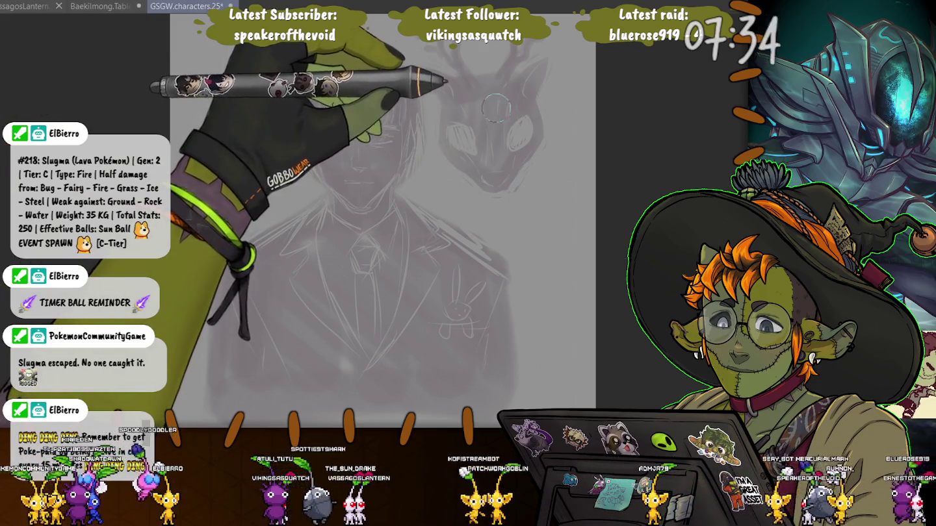
{"action": "mouse_move", "coordinate": [452, 108]}
{"action": "left_mouse_down"}
{"action": "mouse_move", "coordinate": [455, 91]}
{"action": "mouse_move", "coordinate": [503, 141]}
{"action": "mouse_move", "coordinate": [503, 171]}
{"action": "left_mouse_up"}
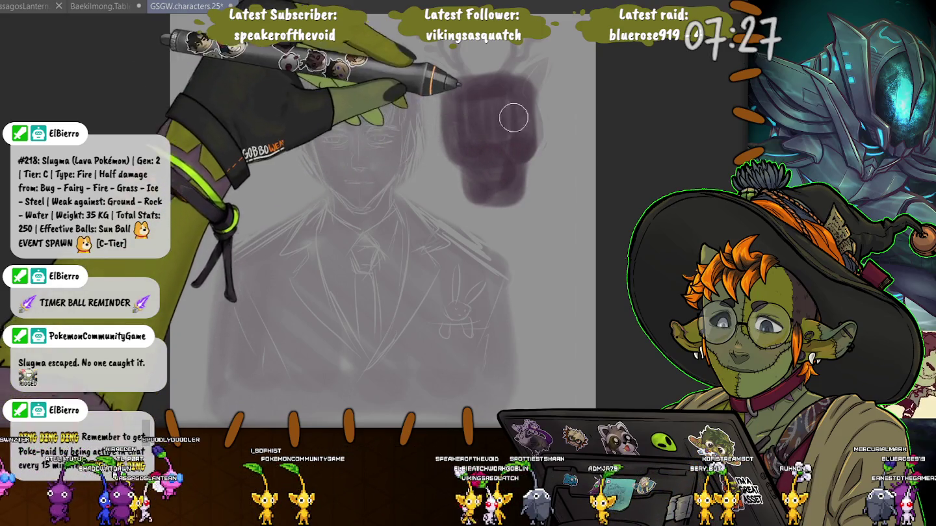
Step: Try ear shapes on the dark deer head, undo them, and extend the head's top edge
{"action": "left_click_drag", "start_coordinate": [533, 78], "coordinate": [446, 86]}
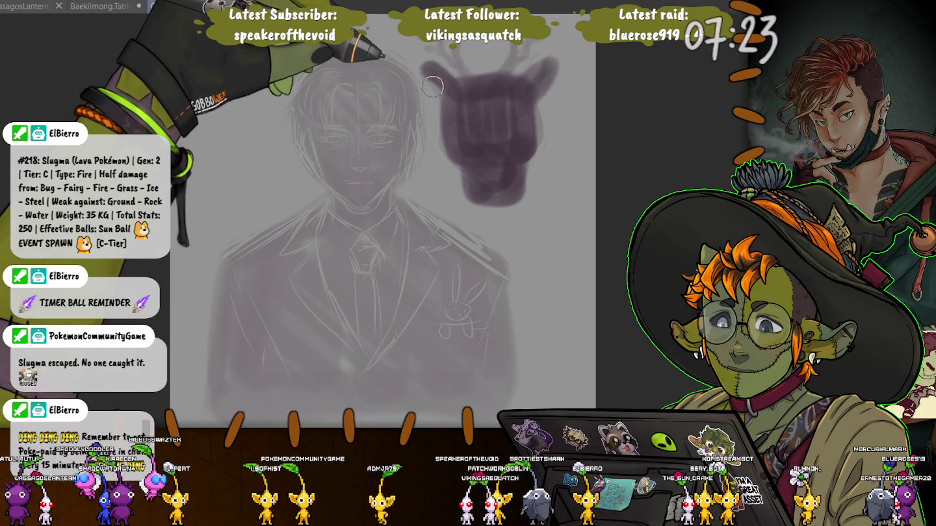
{"action": "key", "text": "ctrl+z"}
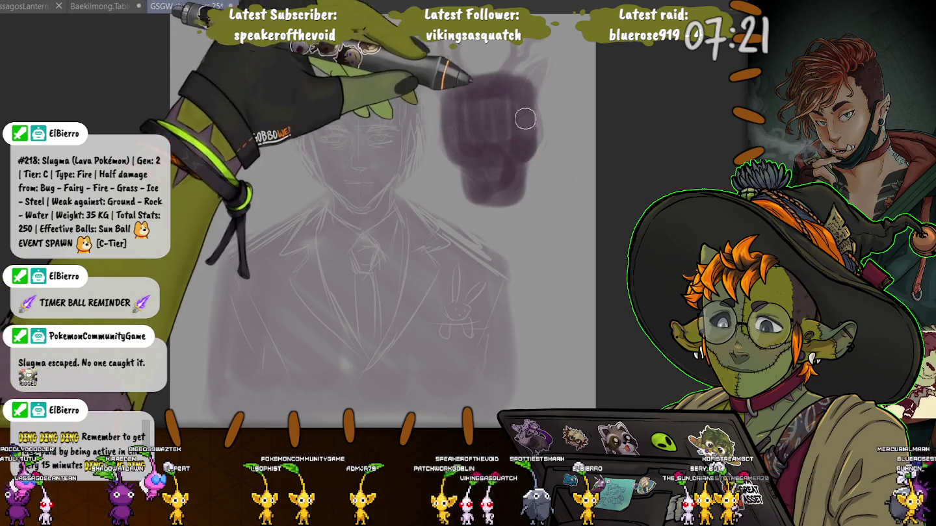
{"action": "left_click_drag", "start_coordinate": [565, 81], "coordinate": [409, 79]}
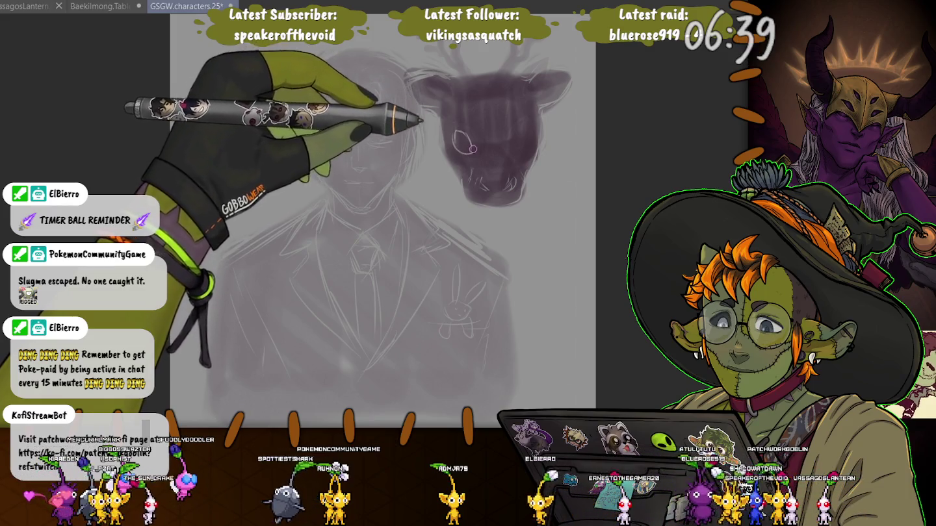
Step: Outline the deer head's second eye and fill the right eye with white
{"action": "left_click_drag", "start_coordinate": [524, 126], "coordinate": [527, 128]}
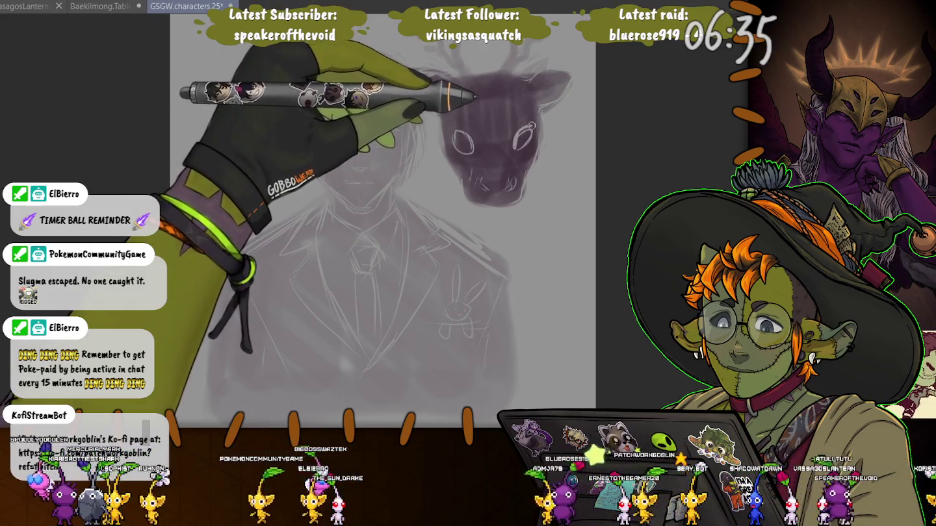
{"action": "left_click_drag", "start_coordinate": [520, 134], "coordinate": [527, 140]}
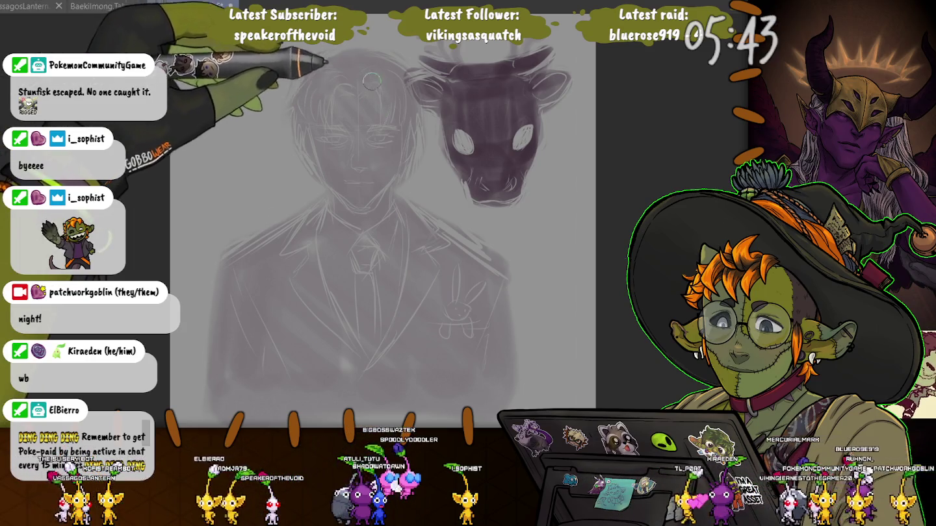
Step: Block dark tone over the man's hair, chest and left side, then soften it with grey-purple
{"action": "mouse_move", "coordinate": [372, 81]}
{"action": "left_mouse_down"}
{"action": "mouse_move", "coordinate": [318, 92]}
{"action": "mouse_move", "coordinate": [359, 207]}
{"action": "mouse_move", "coordinate": [366, 107]}
{"action": "mouse_move", "coordinate": [403, 164]}
{"action": "left_mouse_up"}
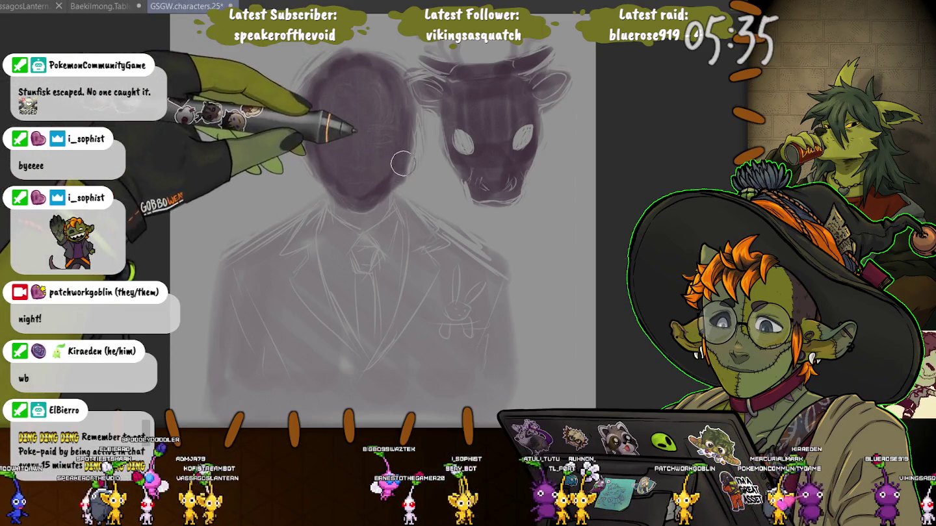
{"action": "left_click_drag", "start_coordinate": [374, 188], "coordinate": [517, 321]}
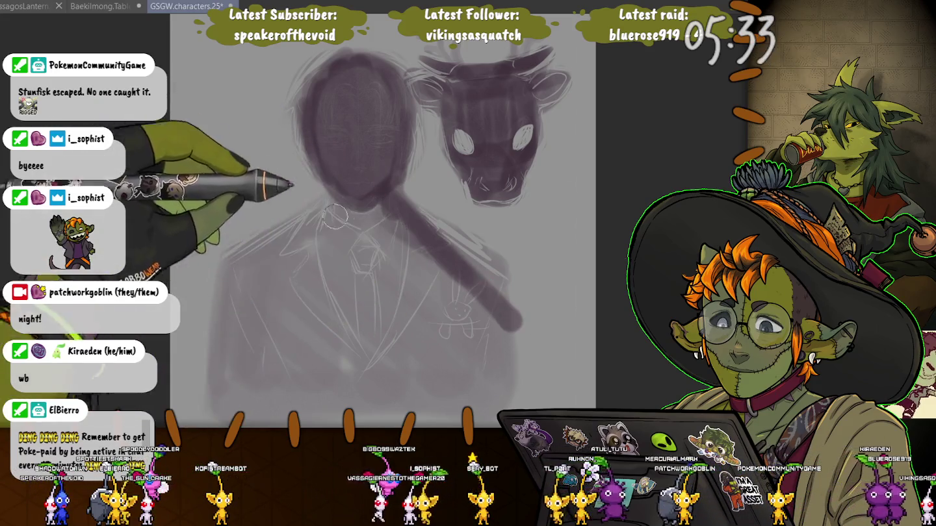
{"action": "mouse_move", "coordinate": [335, 216]}
{"action": "left_mouse_down"}
{"action": "mouse_move", "coordinate": [234, 276]}
{"action": "mouse_move", "coordinate": [217, 400]}
{"action": "left_mouse_up"}
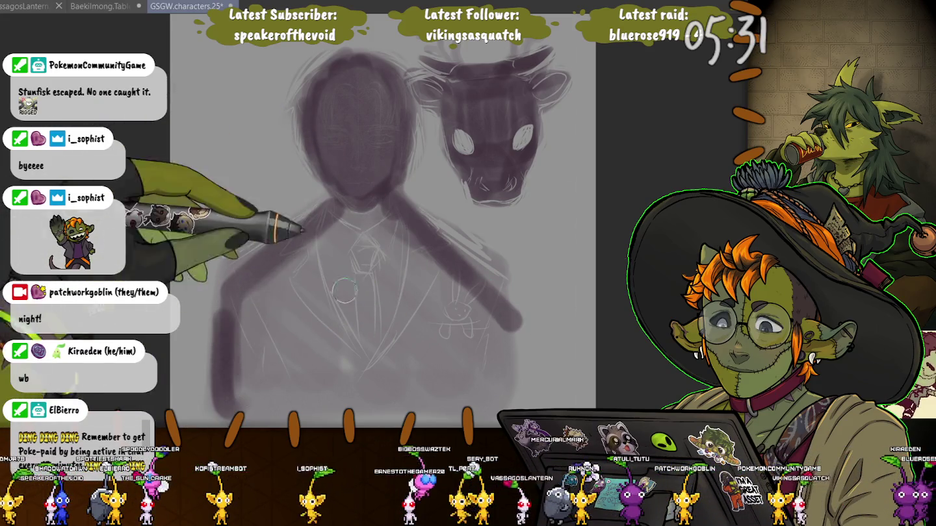
{"action": "left_click_drag", "start_coordinate": [346, 290], "coordinate": [273, 364]}
{"action": "mouse_move", "coordinate": [366, 209]}
{"action": "left_mouse_down"}
{"action": "mouse_move", "coordinate": [486, 356]}
{"action": "mouse_move", "coordinate": [351, 221]}
{"action": "mouse_move", "coordinate": [273, 273]}
{"action": "mouse_move", "coordinate": [303, 377]}
{"action": "mouse_move", "coordinate": [247, 375]}
{"action": "mouse_move", "coordinate": [349, 377]}
{"action": "mouse_move", "coordinate": [348, 328]}
{"action": "left_mouse_up"}
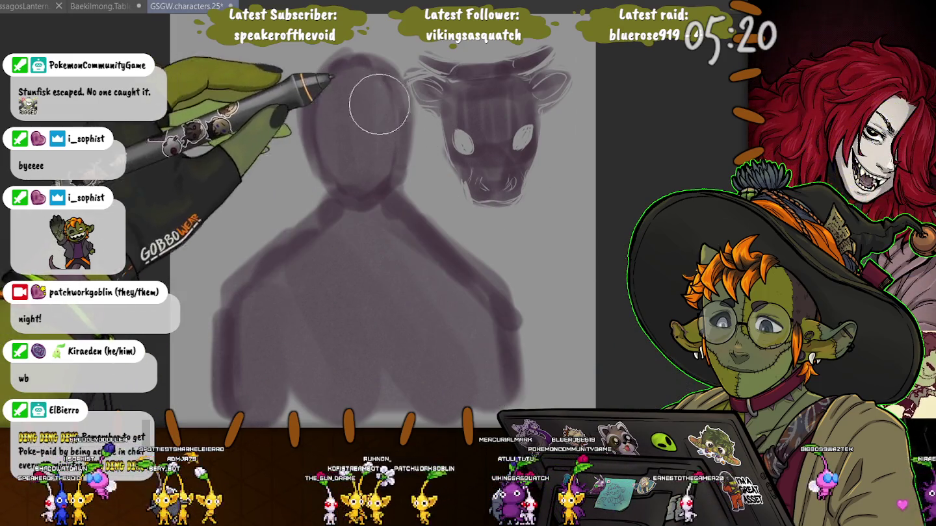
Step: Shrink the brush with [ and refine the left edge of the head silhouette
{"action": "key", "text": "bracketleft"}
{"action": "key", "text": "bracketleft"}
{"action": "key", "text": "bracketleft"}
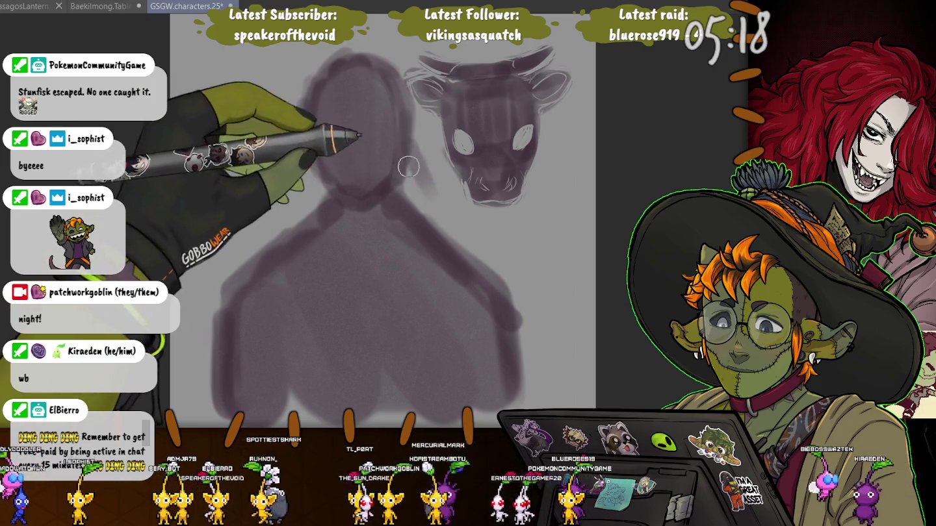
{"action": "left_click_drag", "start_coordinate": [393, 201], "coordinate": [300, 149]}
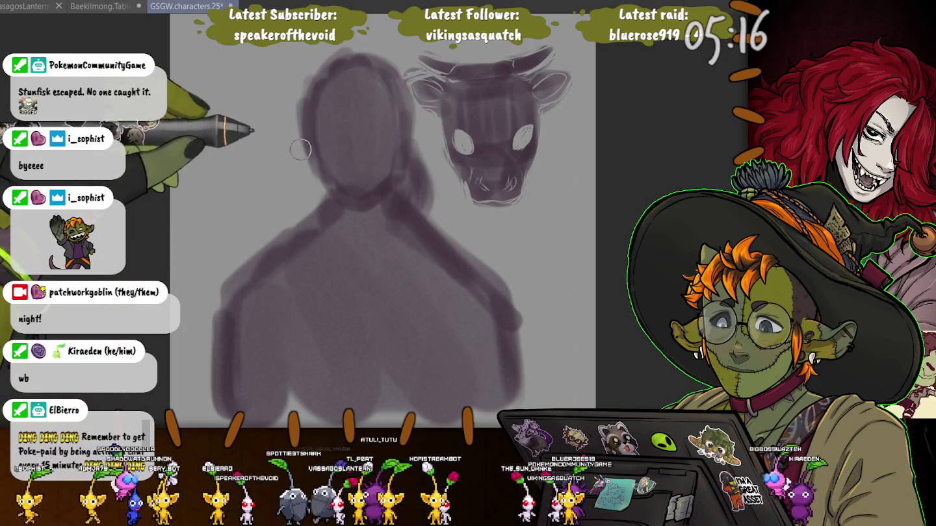
{"action": "key", "text": "bracketleft"}
{"action": "key", "text": "bracketleft"}
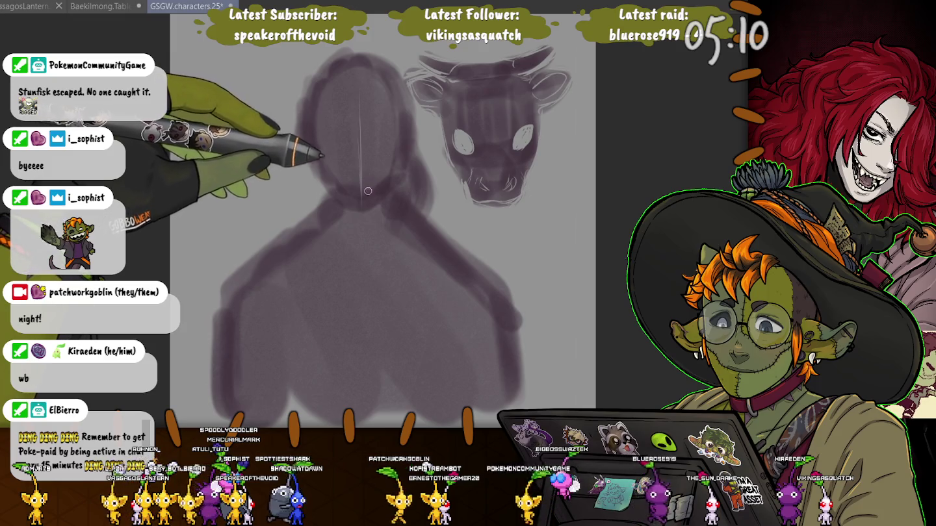
Step: Sketch the face centre line, jawline, head contours and left ear in thin light lines
{"action": "left_click_drag", "start_coordinate": [407, 155], "coordinate": [393, 190]}
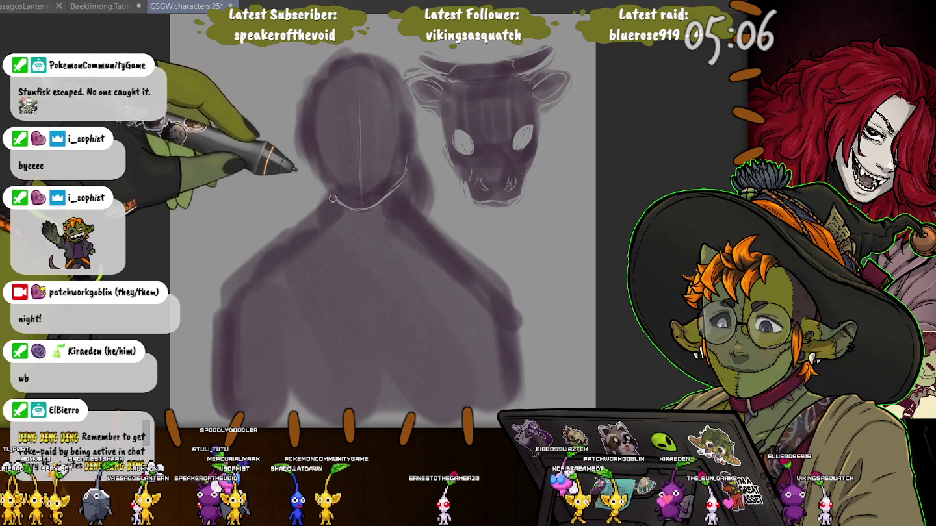
{"action": "left_click_drag", "start_coordinate": [333, 198], "coordinate": [318, 181]}
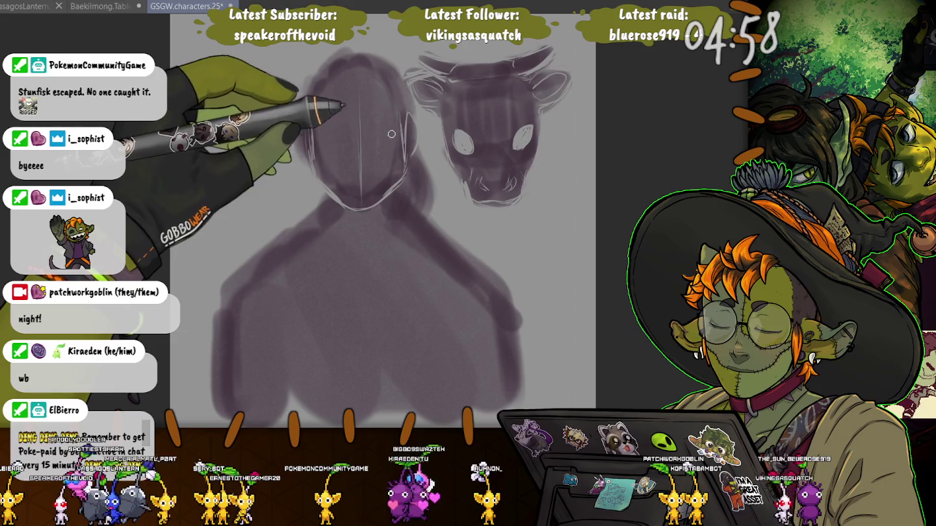
{"action": "left_click_drag", "start_coordinate": [406, 116], "coordinate": [405, 161]}
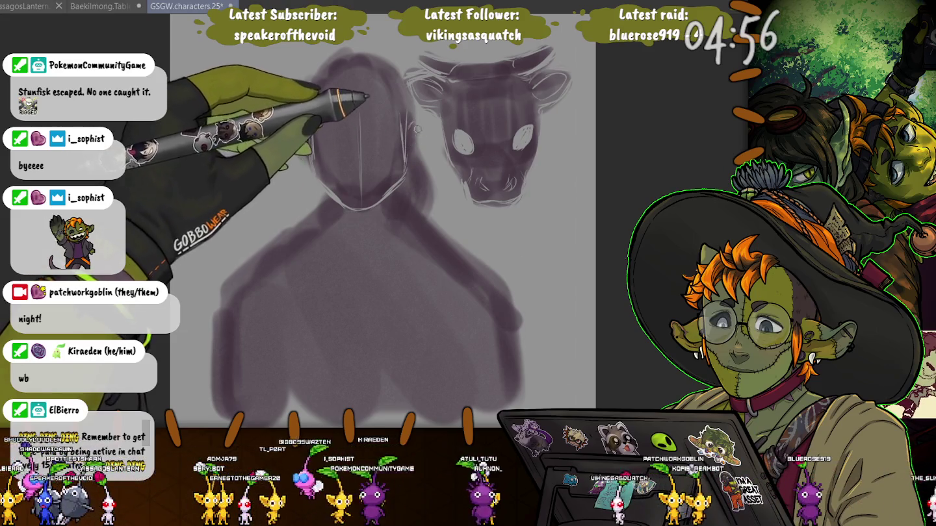
{"action": "left_click_drag", "start_coordinate": [305, 127], "coordinate": [302, 160]}
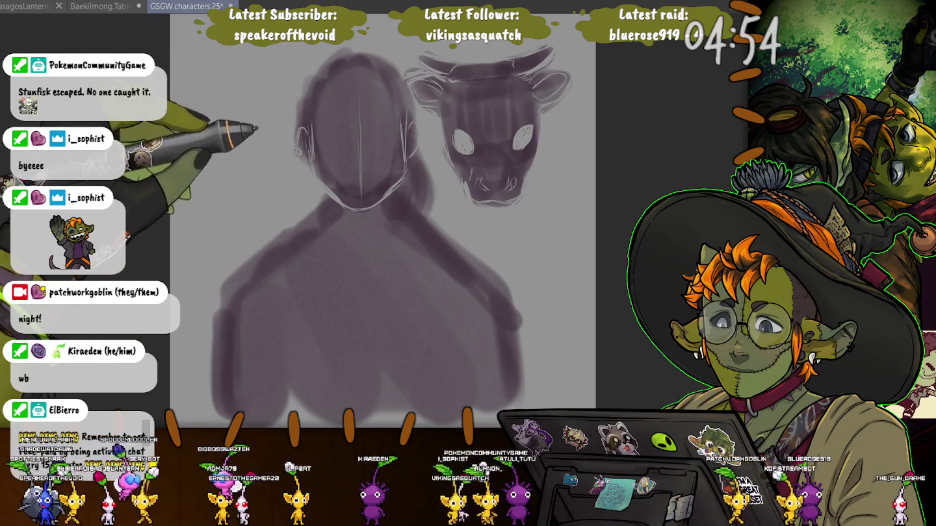
{"action": "left_click_drag", "start_coordinate": [302, 124], "coordinate": [316, 177]}
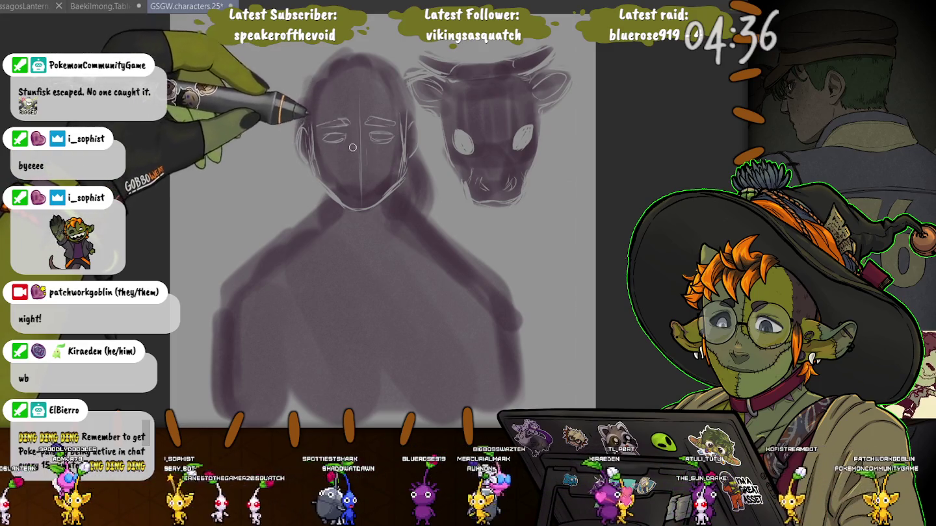
Step: Add the nose, forehead hair strands and long hair falling to the shoulder
{"action": "left_click_drag", "start_coordinate": [352, 165], "coordinate": [367, 167]}
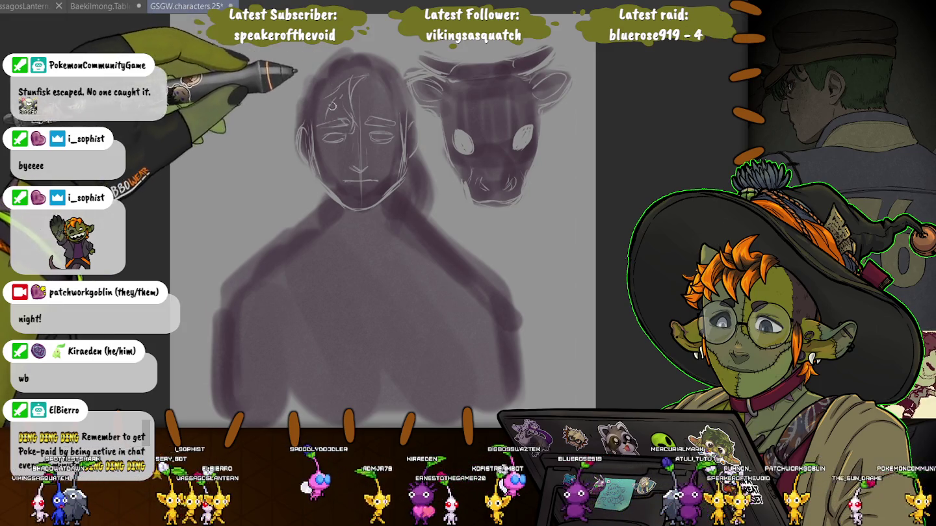
{"action": "mouse_move", "coordinate": [312, 104]}
{"action": "left_mouse_down"}
{"action": "mouse_move", "coordinate": [364, 78]}
{"action": "mouse_move", "coordinate": [357, 54]}
{"action": "left_mouse_up"}
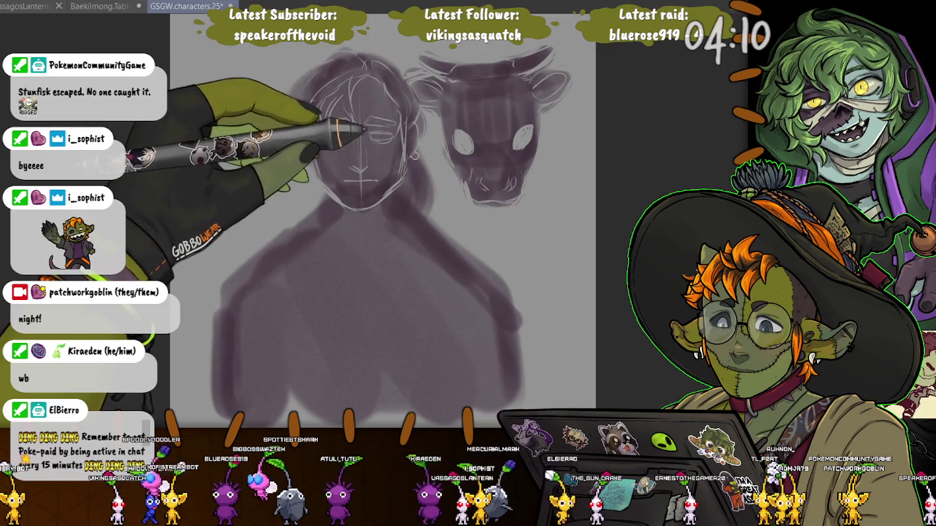
{"action": "mouse_move", "coordinate": [411, 167]}
{"action": "left_mouse_down"}
{"action": "mouse_move", "coordinate": [421, 237]}
{"action": "mouse_move", "coordinate": [394, 261]}
{"action": "left_mouse_up"}
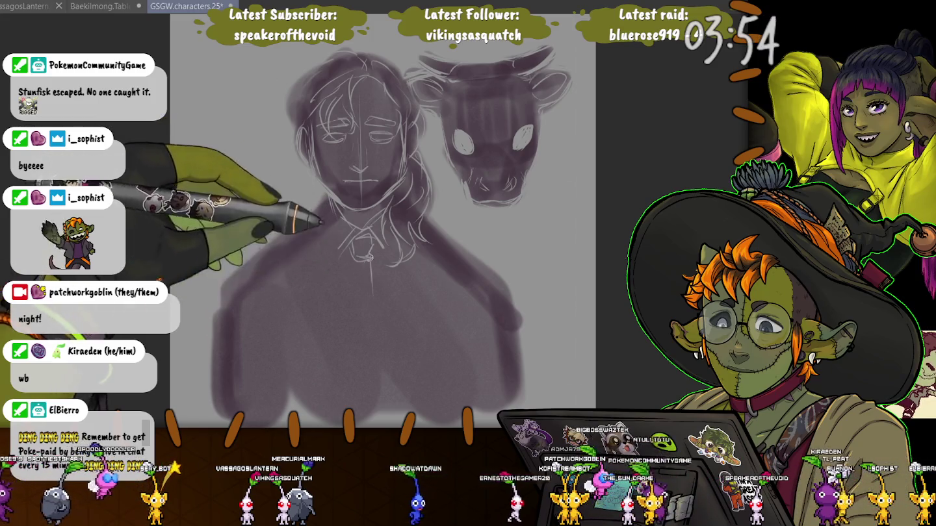
Step: Sketch the shirt lines below the tie and both diagonal jacket lapels
{"action": "left_click_drag", "start_coordinate": [400, 270], "coordinate": [363, 346]}
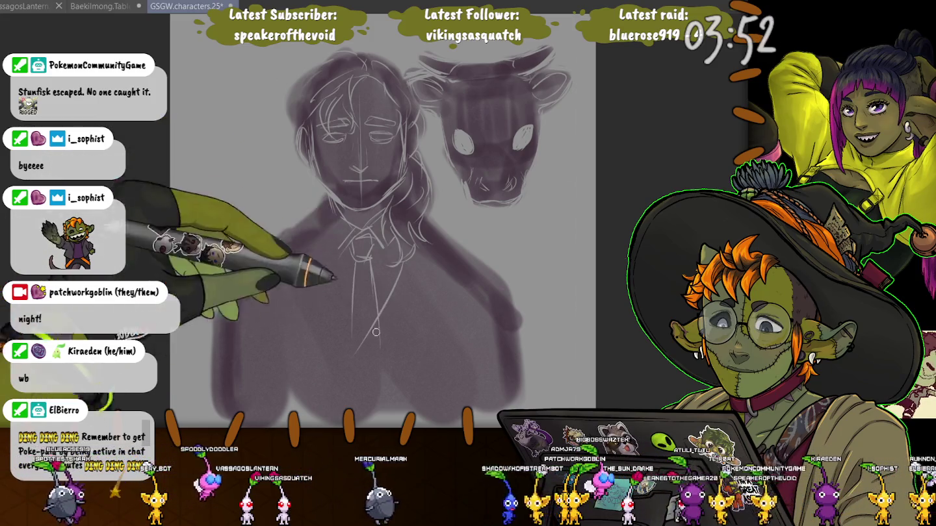
{"action": "left_click_drag", "start_coordinate": [319, 216], "coordinate": [362, 319]}
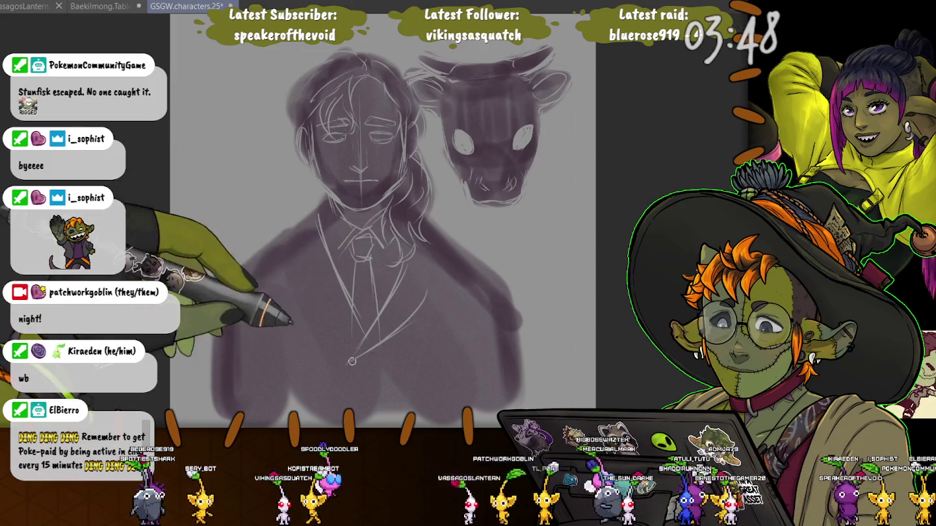
{"action": "mouse_move", "coordinate": [347, 362]}
{"action": "left_mouse_down"}
{"action": "mouse_move", "coordinate": [430, 288]}
{"action": "mouse_move", "coordinate": [445, 258]}
{"action": "left_mouse_up"}
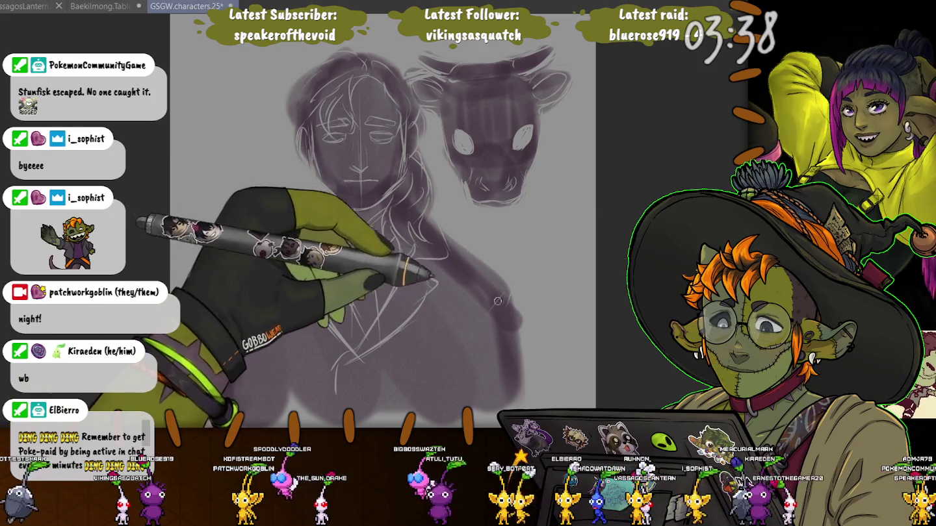
Step: Add a diagonal lower-torso line, fill the body's right edge, and darken the shoulder shading
{"action": "left_click_drag", "start_coordinate": [506, 296], "coordinate": [475, 354]}
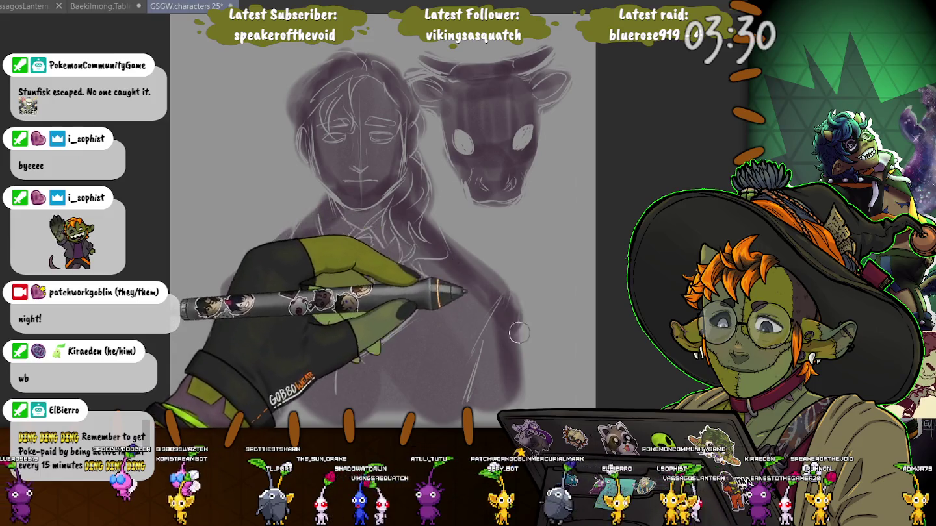
{"action": "left_click_drag", "start_coordinate": [519, 333], "coordinate": [529, 332]}
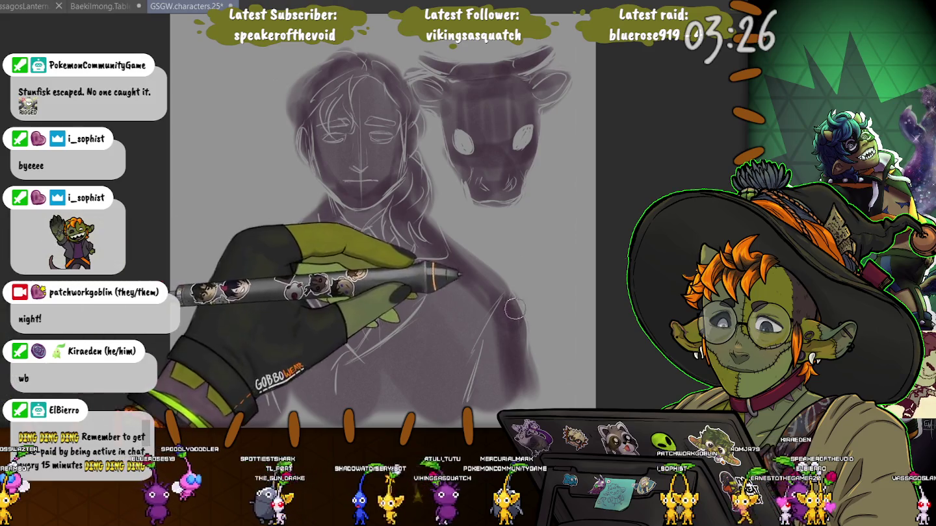
{"action": "left_click_drag", "start_coordinate": [217, 301], "coordinate": [215, 344]}
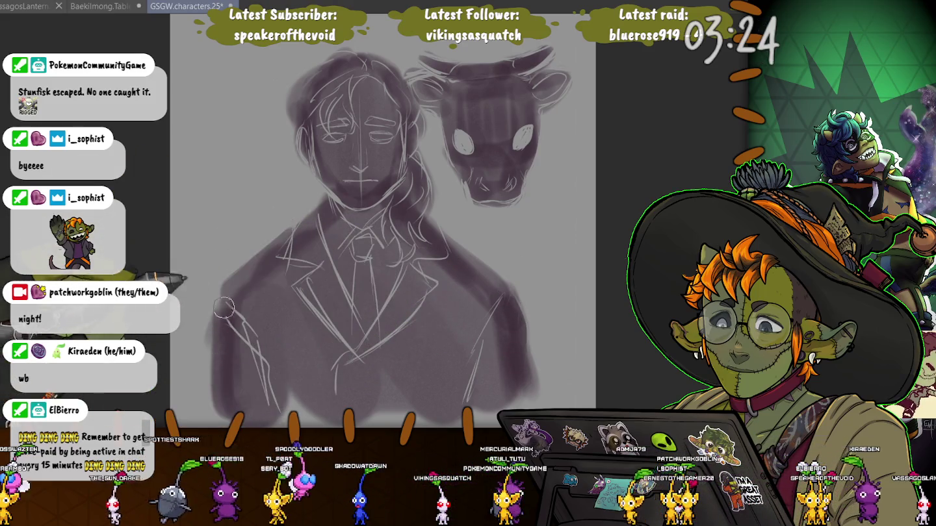
{"action": "left_click_drag", "start_coordinate": [221, 290], "coordinate": [249, 261]}
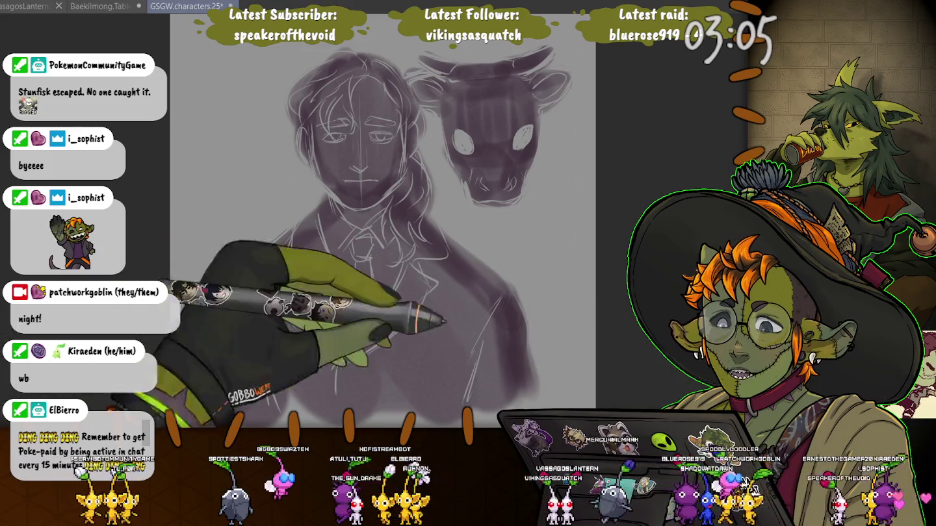
Step: Hide the cow sketch, show the revised antlered-companion sketch, and zoom in on the man's face
{"action": "key", "text": "Delete"}
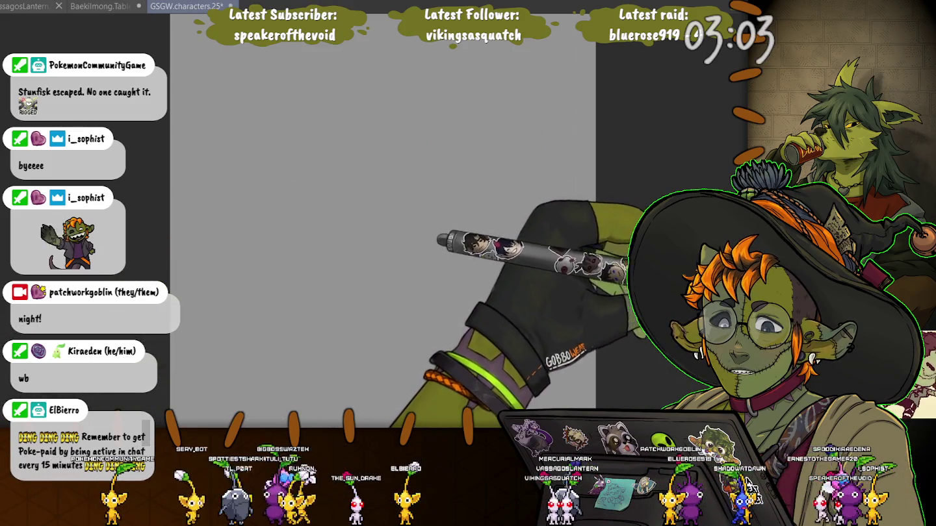
{"action": "key", "text": "ctrl+z"}
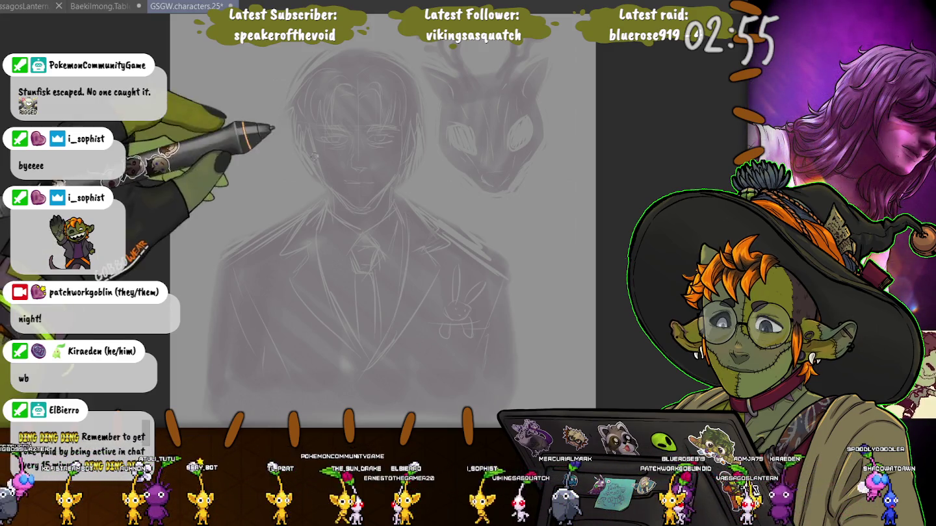
{"action": "scroll", "coordinate": [332, 133], "scroll_direction": "up", "scroll_amount": 2}
{"action": "scroll", "coordinate": [332, 132], "scroll_direction": "up", "scroll_amount": 1}
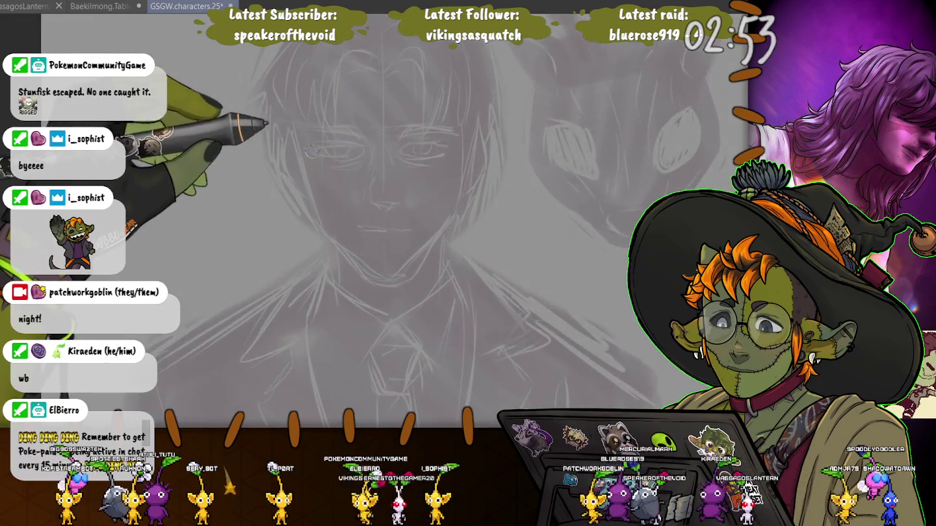
{"action": "scroll", "coordinate": [341, 155], "scroll_direction": "up", "scroll_amount": 1}
{"action": "scroll", "coordinate": [352, 182], "scroll_direction": "up", "scroll_amount": 1}
{"action": "scroll", "coordinate": [360, 207], "scroll_direction": "up", "scroll_amount": 1}
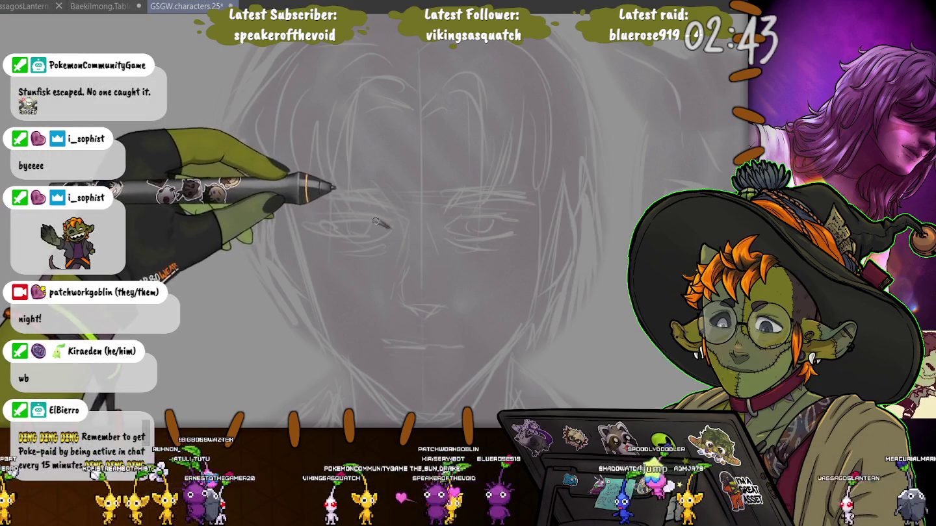
Step: Ink a dark upper eyelid stroke over the man's left eye
{"action": "left_click_drag", "start_coordinate": [389, 227], "coordinate": [329, 219]}
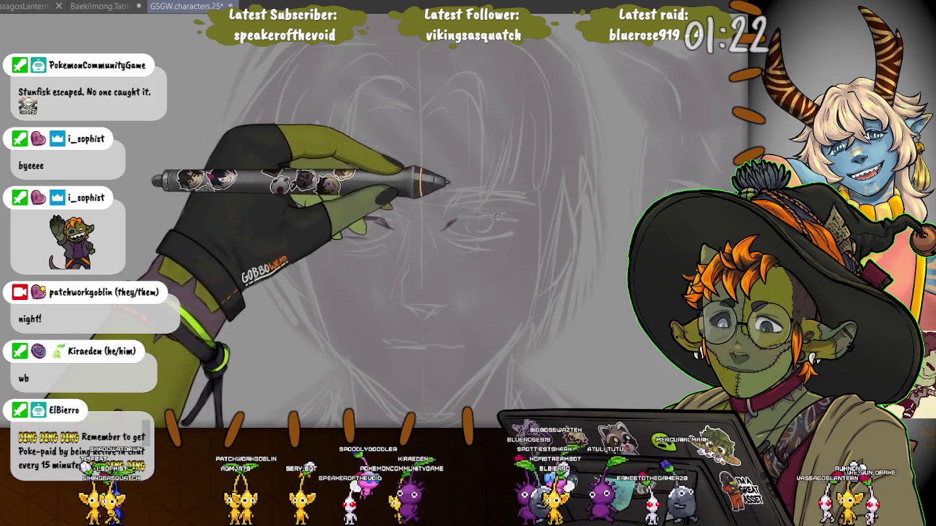
Step: Ink the right eye's lid line in dark purple and refine its line art
{"action": "mouse_move", "coordinate": [517, 217]}
{"action": "left_mouse_down"}
{"action": "mouse_move", "coordinate": [449, 220]}
{"action": "mouse_move", "coordinate": [525, 217]}
{"action": "left_mouse_up"}
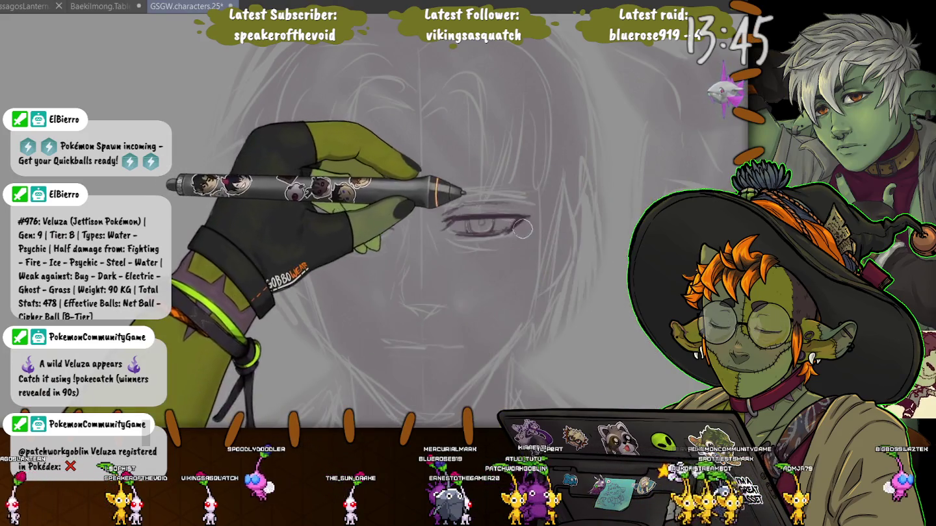
{"action": "left_click_drag", "start_coordinate": [448, 221], "coordinate": [527, 219]}
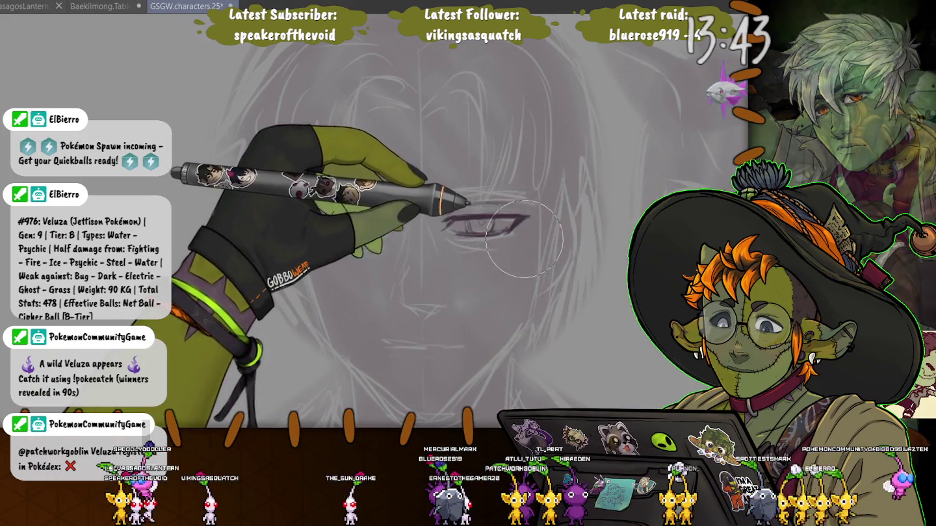
{"action": "left_click_drag", "start_coordinate": [454, 221], "coordinate": [513, 225]}
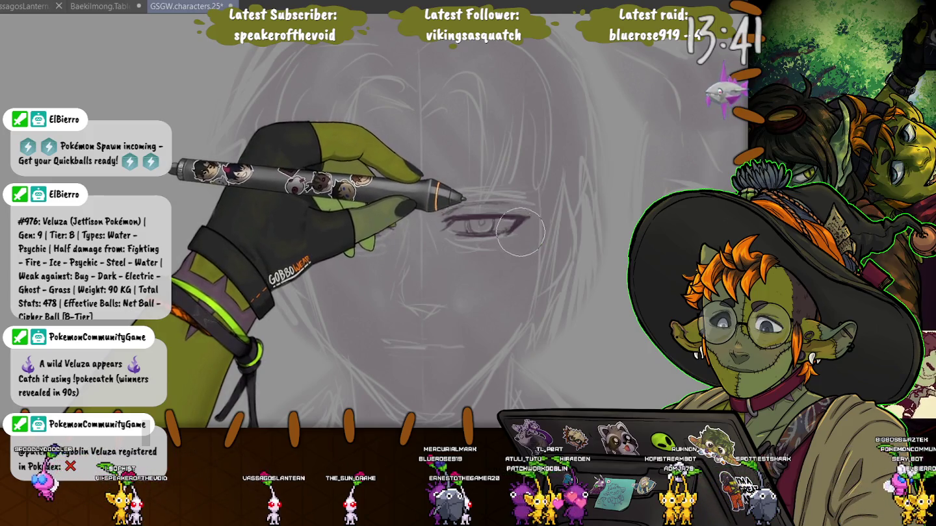